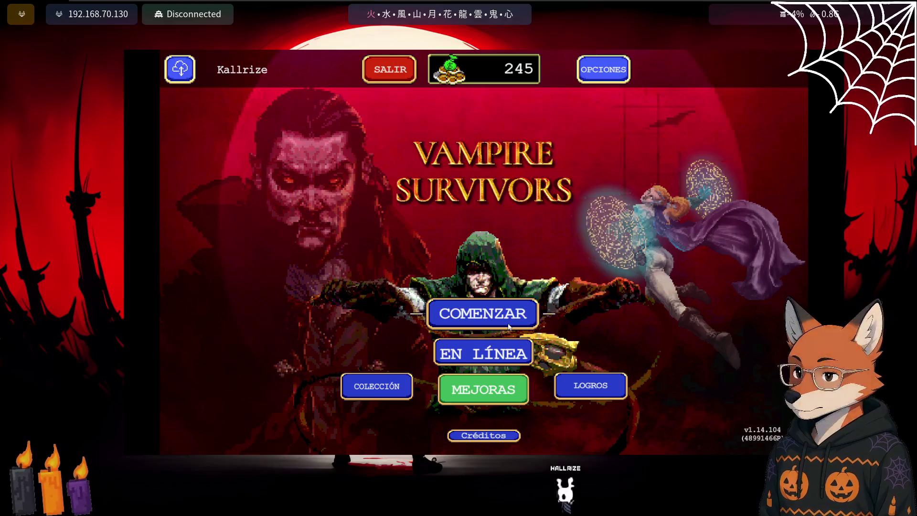
# Go to character selection, scroll the grid and pick Mortaccio
pyautogui.click(480, 326)
pyautogui.scroll(-3, 555, 317)
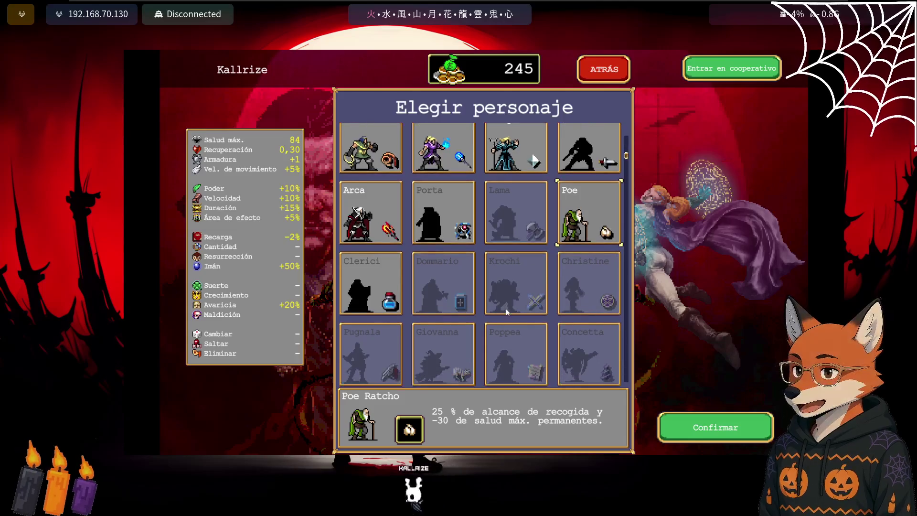
pyautogui.scroll(-2, 509, 315)
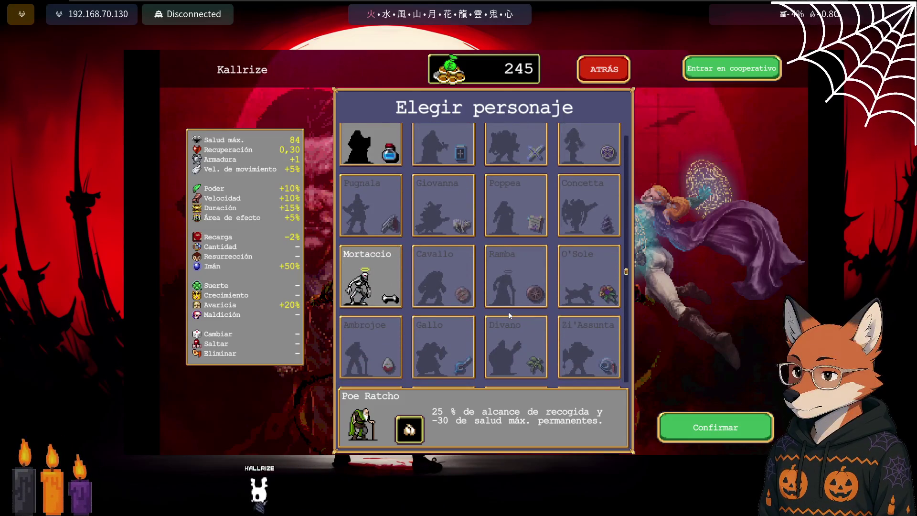
pyautogui.click(370, 262)
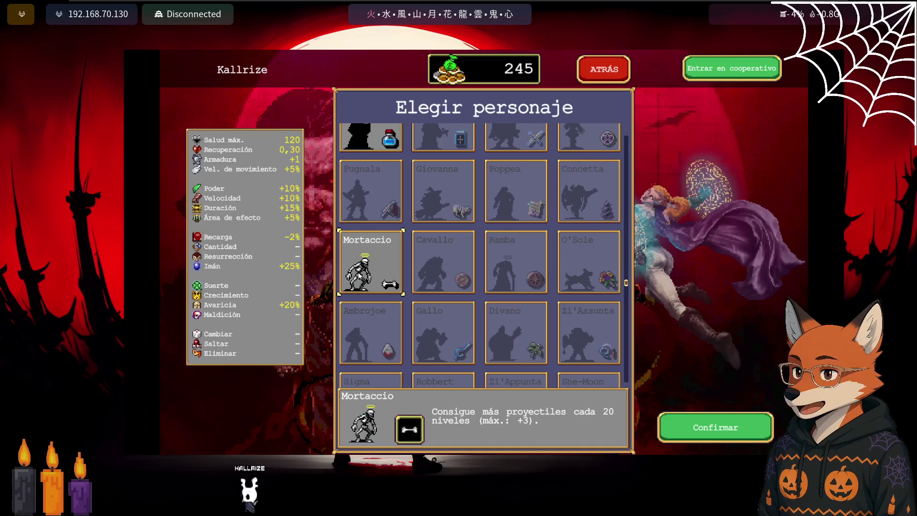
# Confirm Mortaccio and start the run on the Archivo antiguo library stage
pyautogui.click(698, 431)
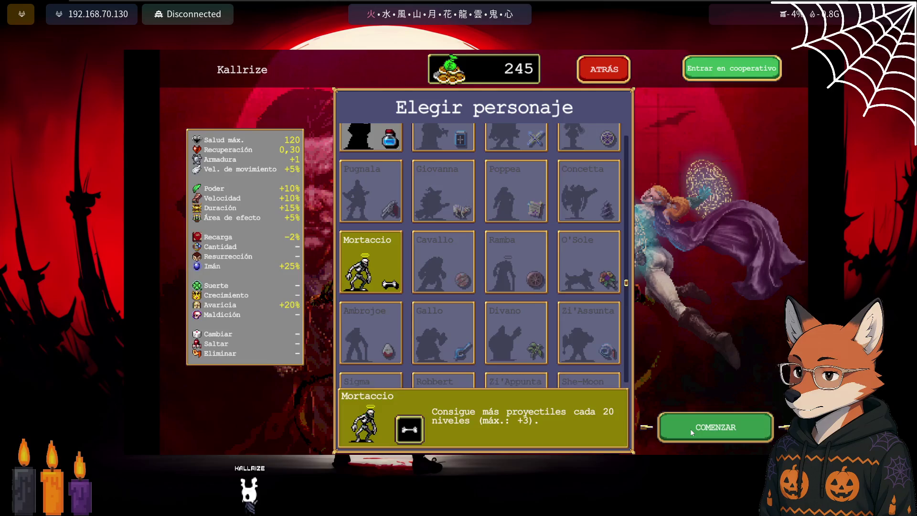
pyautogui.click(691, 432)
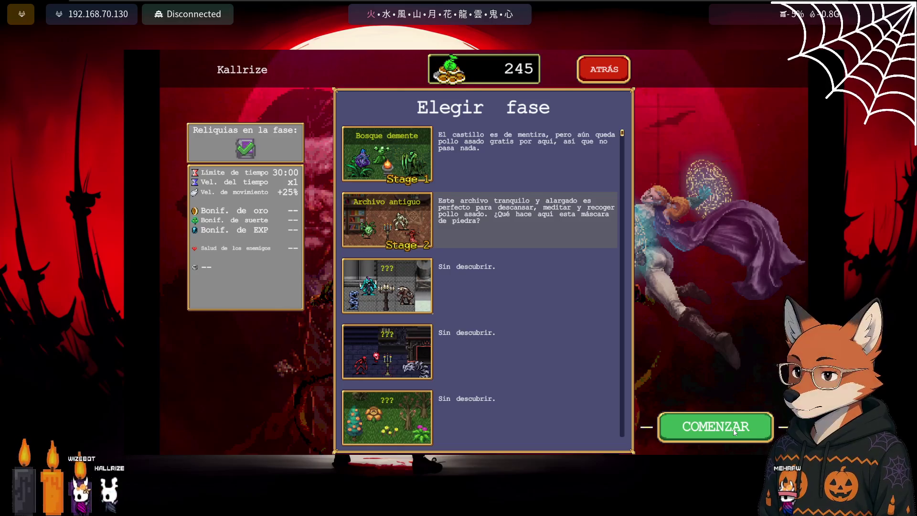
pyautogui.click(750, 433)
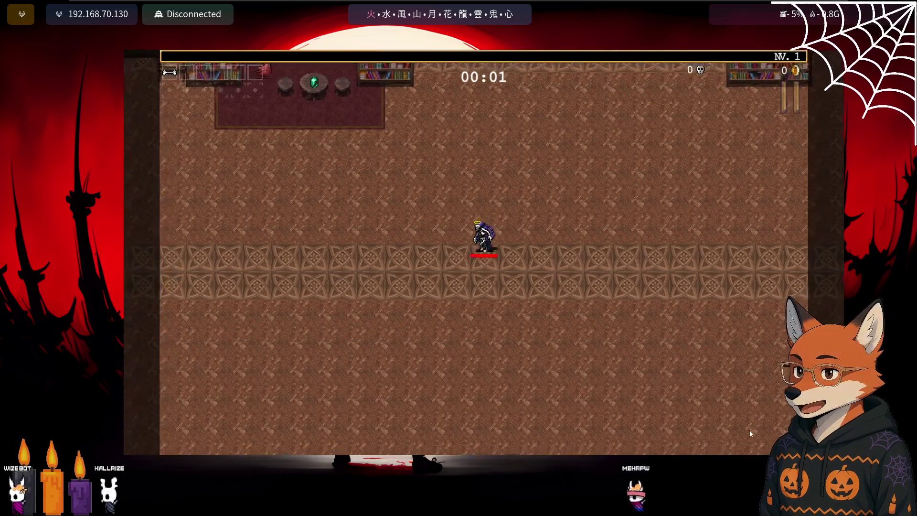
# Walk Mortaccio around the library as the first enemies appear, grabbing an experience gem
pyautogui.press('Up')
pyautogui.press('Left')
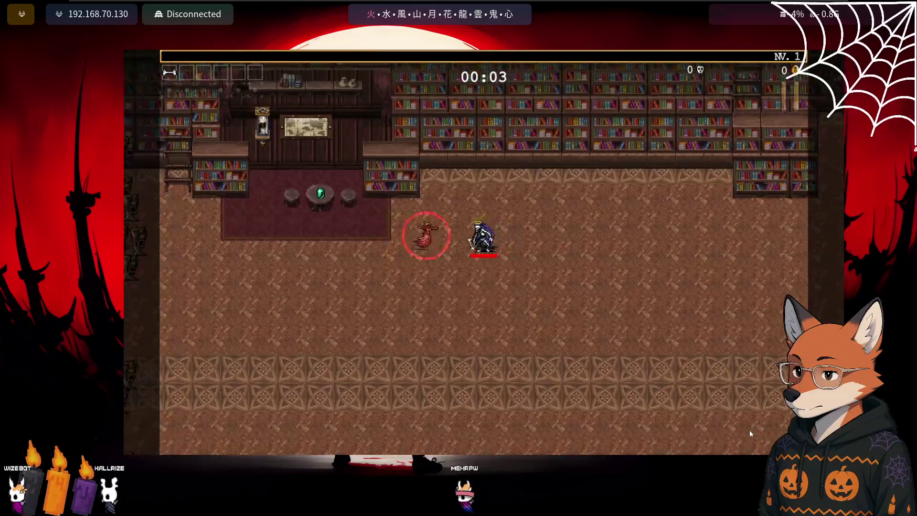
pyautogui.press('Down')
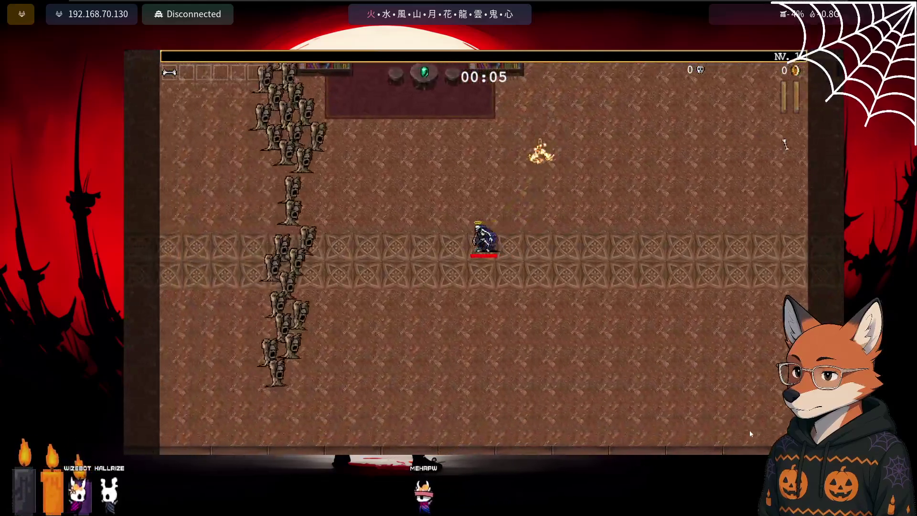
pyautogui.press('Down')
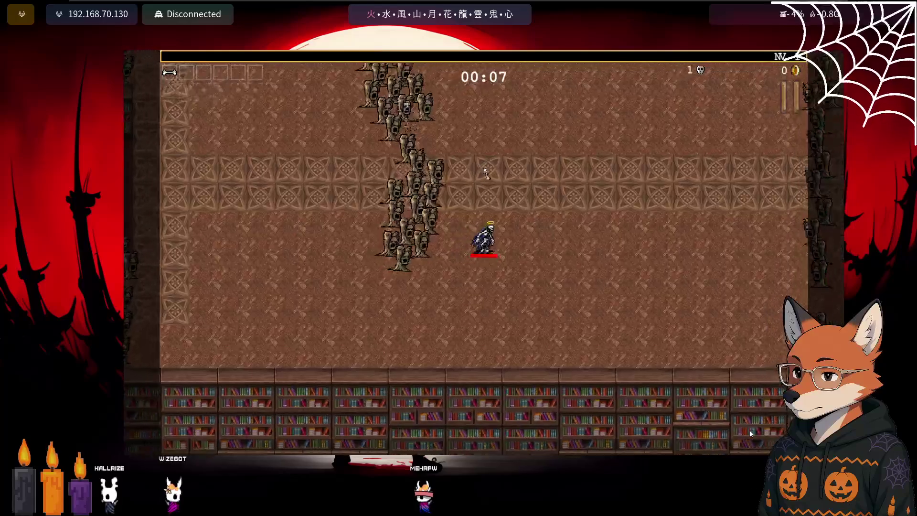
pyautogui.press('Down')
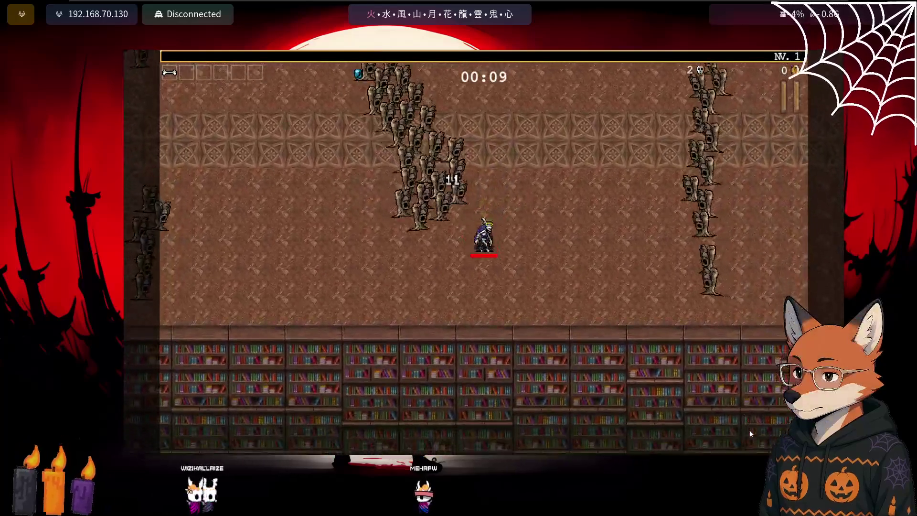
pyautogui.press('Left')
pyautogui.press('Up')
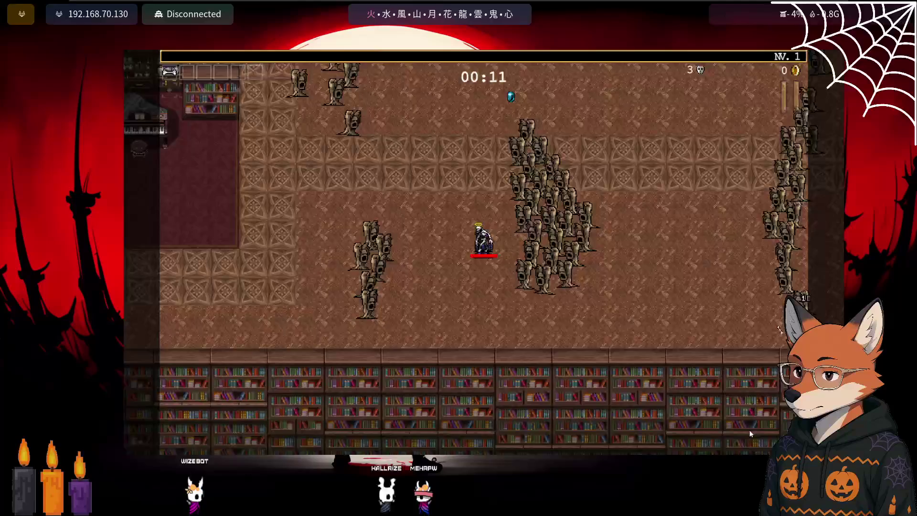
pyautogui.press('Up')
pyautogui.press('Right')
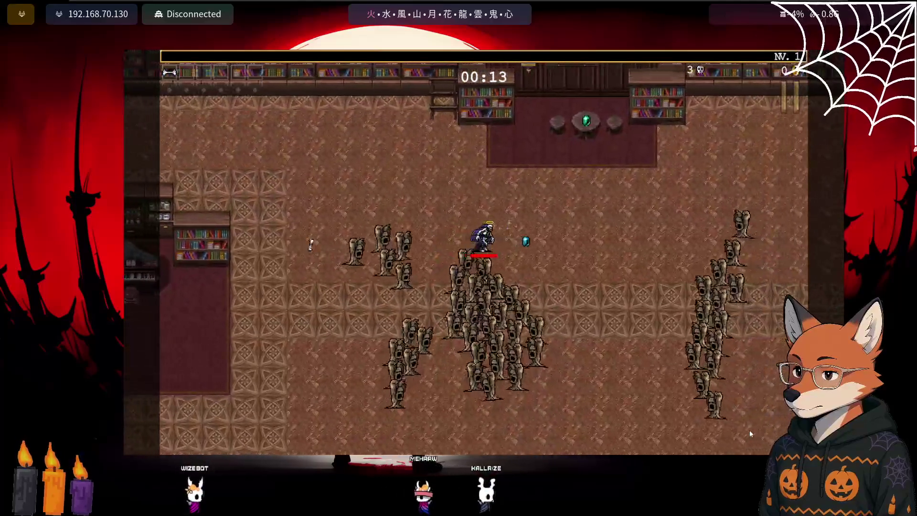
# Keep moving left past the piano room, staying away from the growing horde
pyautogui.press('Up')
pyautogui.press('Left')
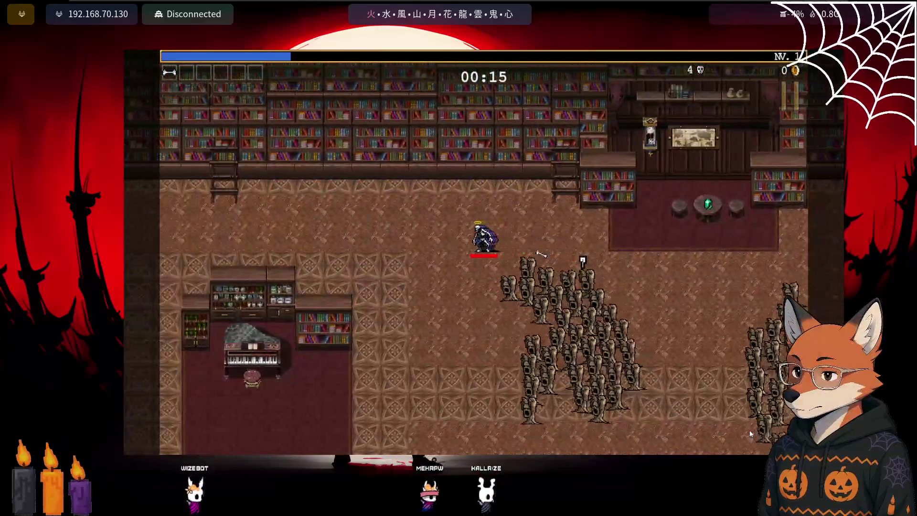
pyautogui.press('Down')
pyautogui.press('Left')
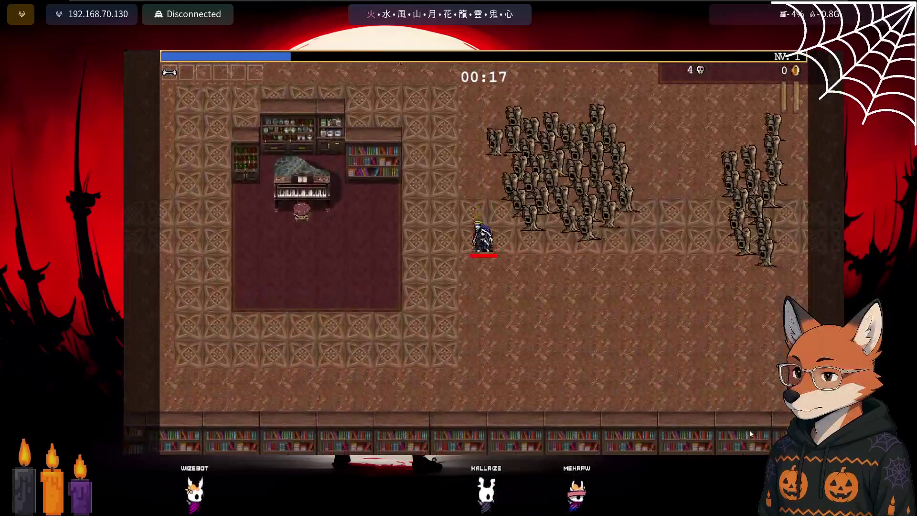
pyautogui.press('Down')
pyautogui.press('Left')
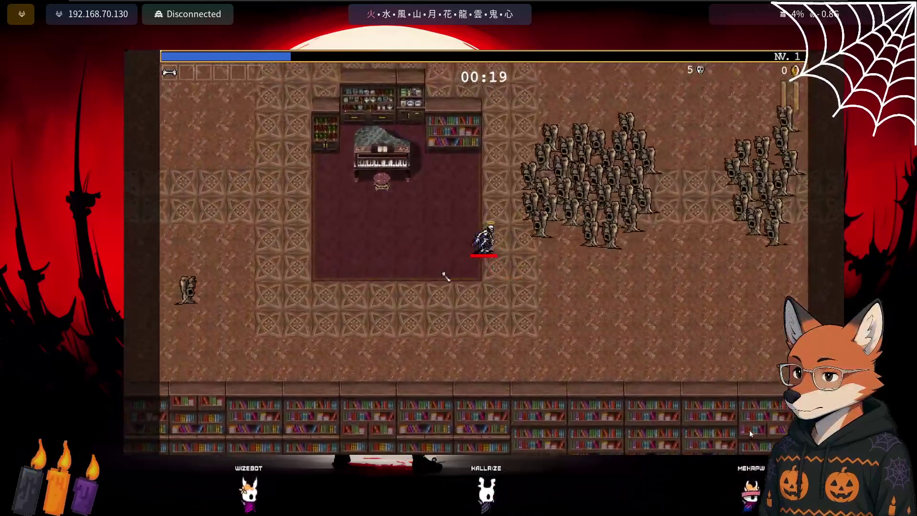
pyautogui.press('Left')
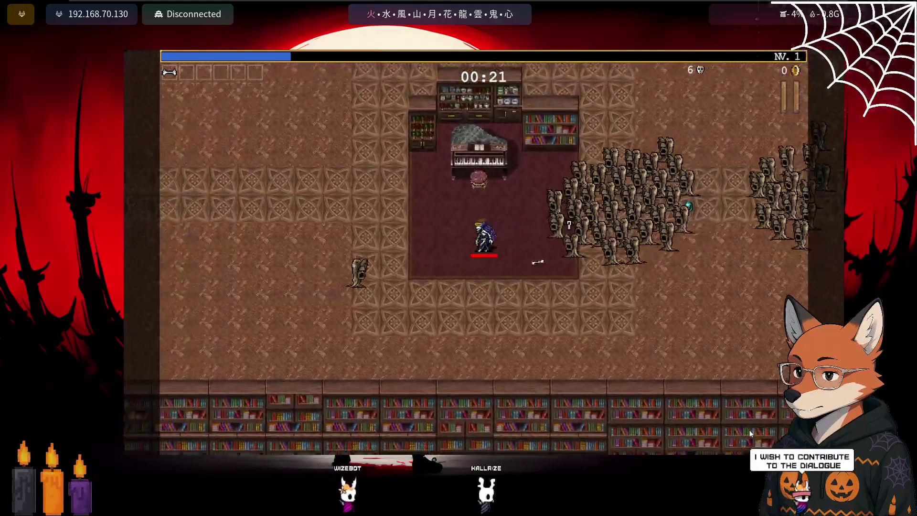
pyautogui.press('Left')
pyautogui.press('Up')
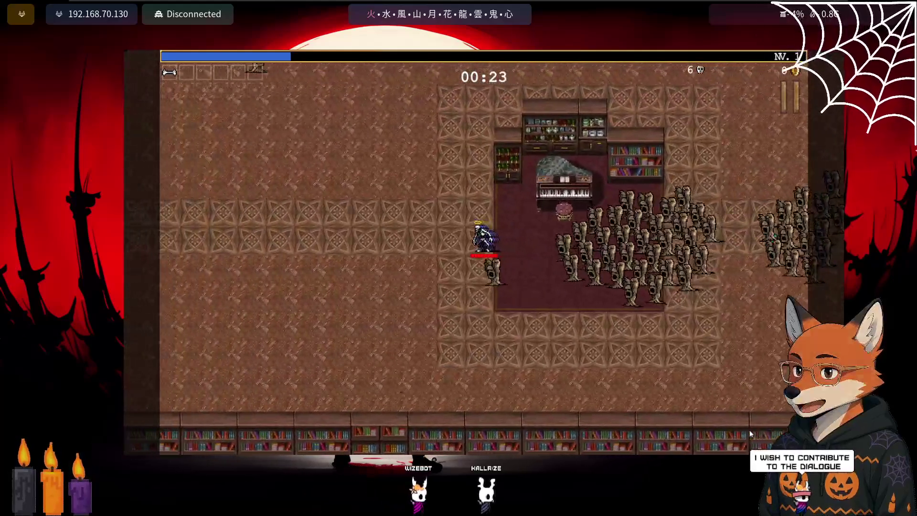
# Circle around the enemies gathering gems until the first level-up arrives at 00:39
pyautogui.press('Down')
pyautogui.press('Right')
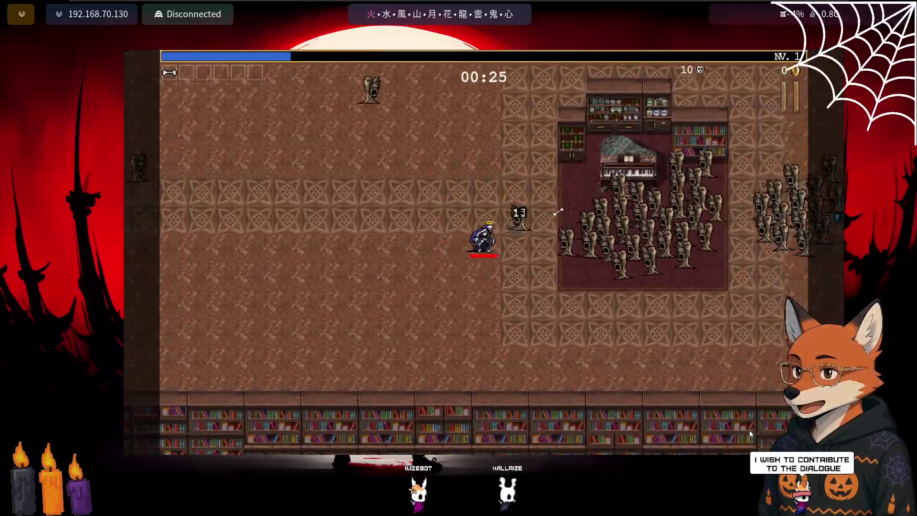
pyautogui.press('Up')
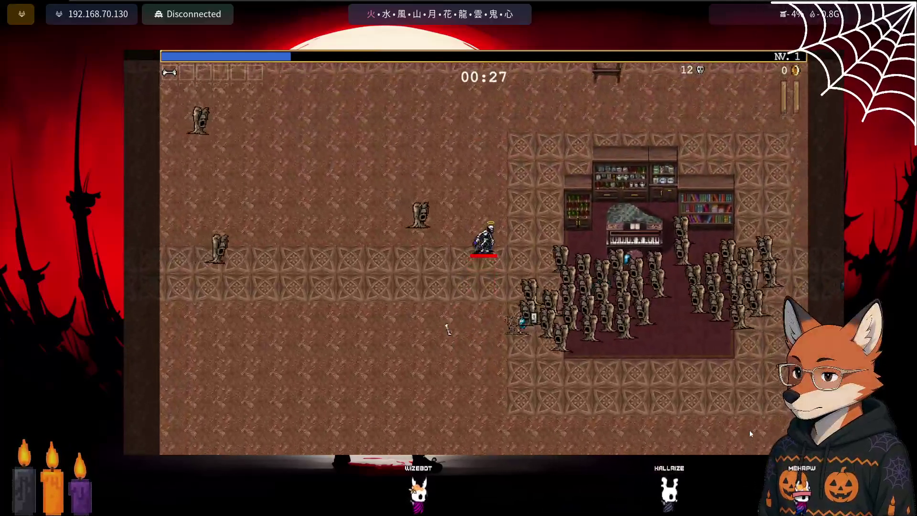
pyautogui.press('Left')
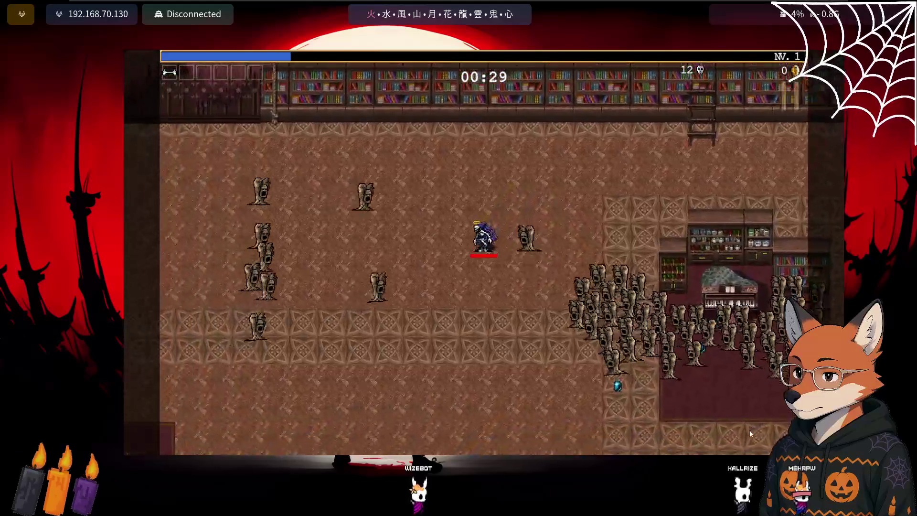
pyautogui.press('Down')
pyautogui.press('Right')
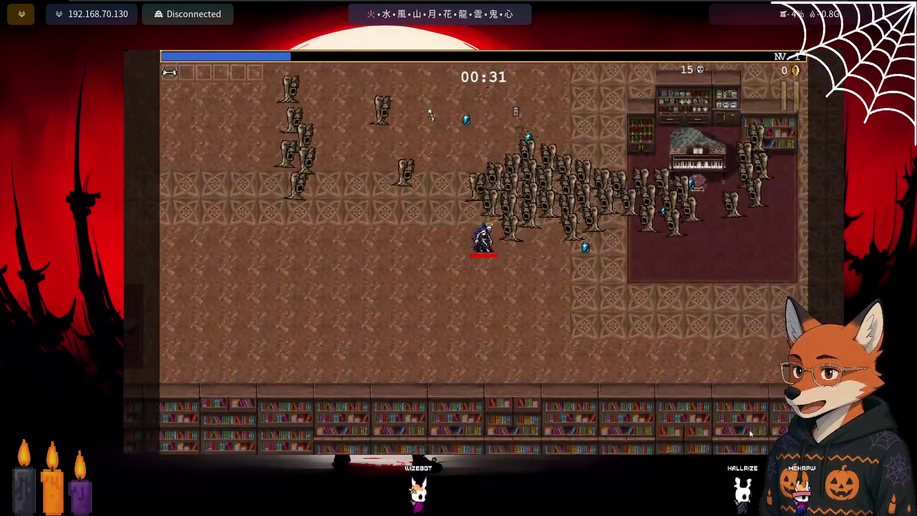
pyautogui.press('Down')
pyautogui.press('Left')
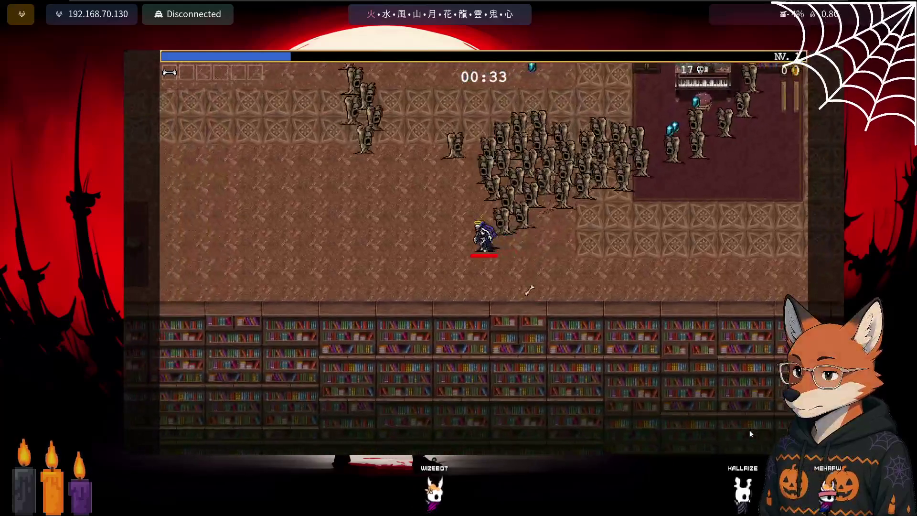
pyautogui.press('Up')
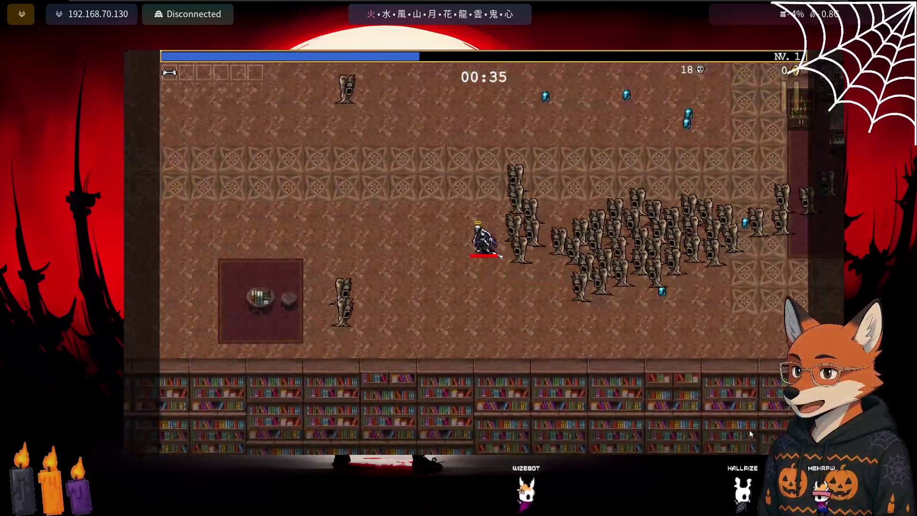
pyautogui.press('Right')
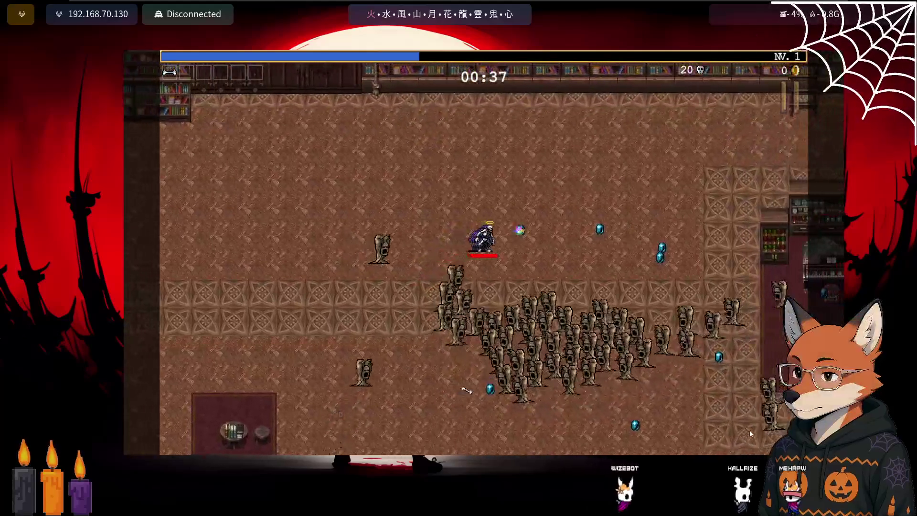
pyautogui.press('Up')
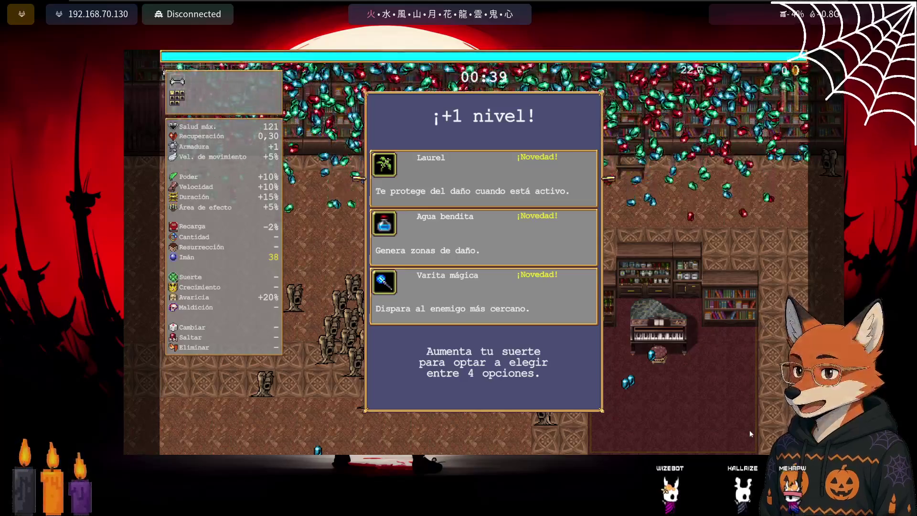
# Take Varita mágica as the new weapon and head down-right toward the bookshelves
pyautogui.click(466, 290)
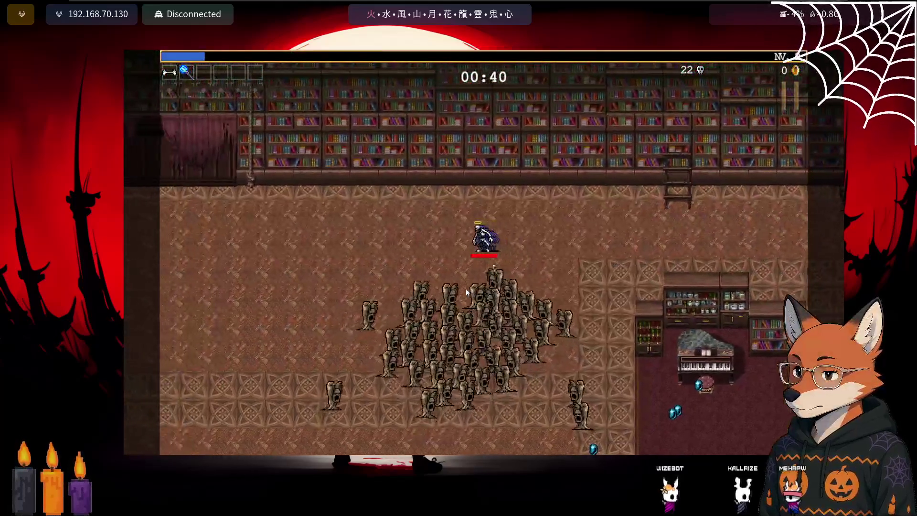
pyautogui.press('Left')
pyautogui.press('Down')
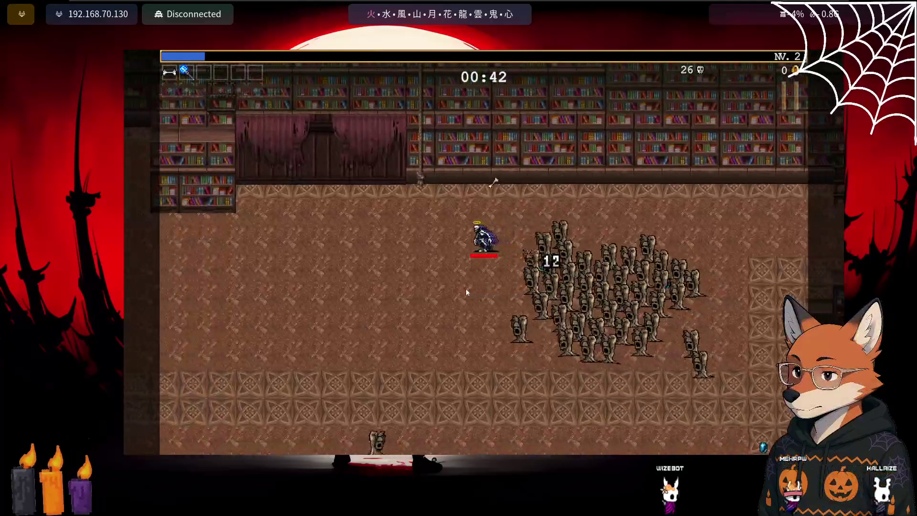
pyautogui.press('Down')
pyautogui.press('Right')
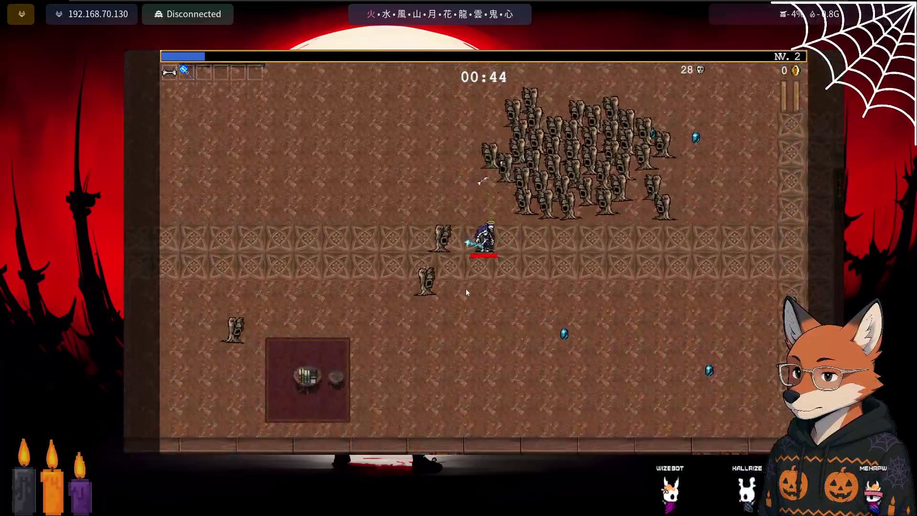
pyautogui.press('Down')
pyautogui.press('Right')
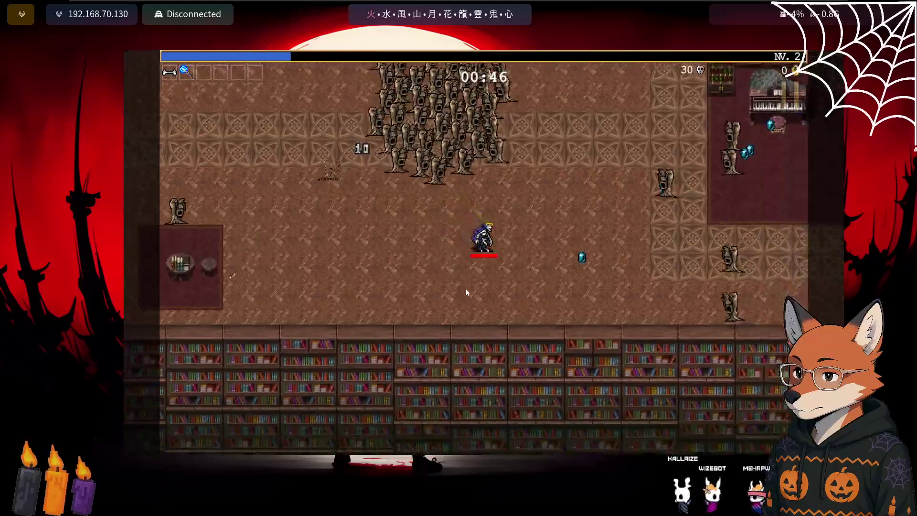
# Weave up and left around the bookshelves, dodging enemies
pyautogui.press('Up')
pyautogui.press('Right')
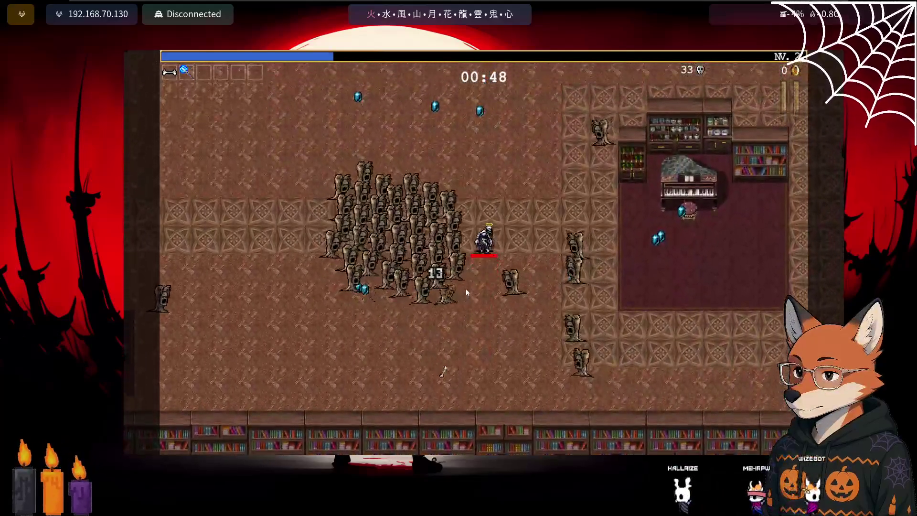
pyautogui.press('Up')
pyautogui.press('Left')
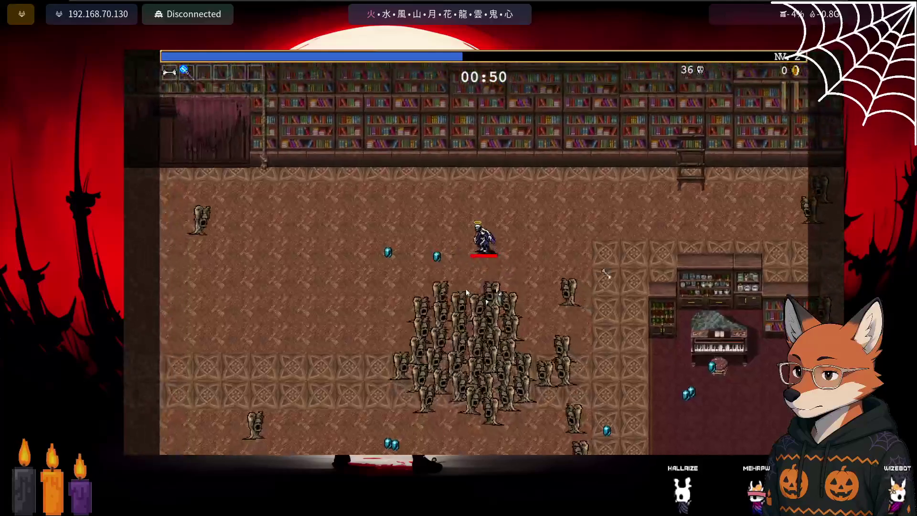
pyautogui.press('Left')
pyautogui.press('Down')
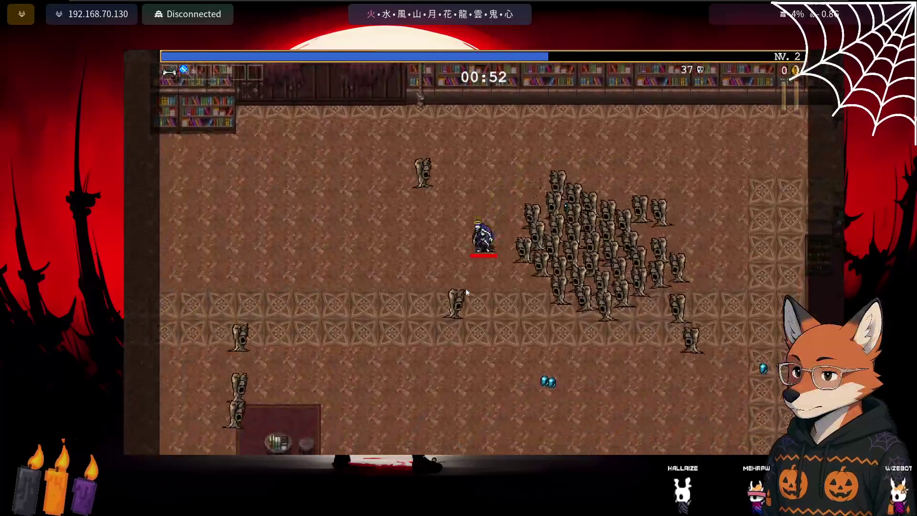
# Head right into the piano room collecting gems, then take Pentáculo at level-up
pyautogui.press('Down')
pyautogui.press('Right')
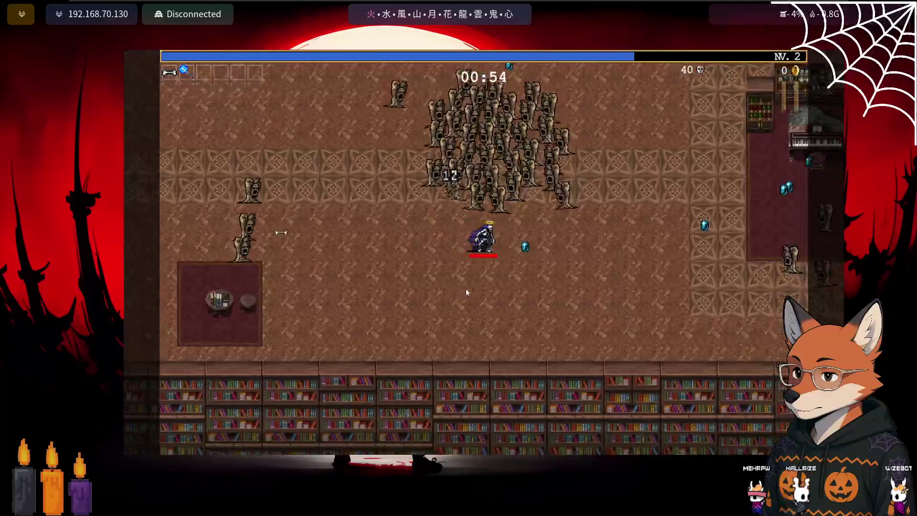
pyautogui.press('Right')
pyautogui.press('Up')
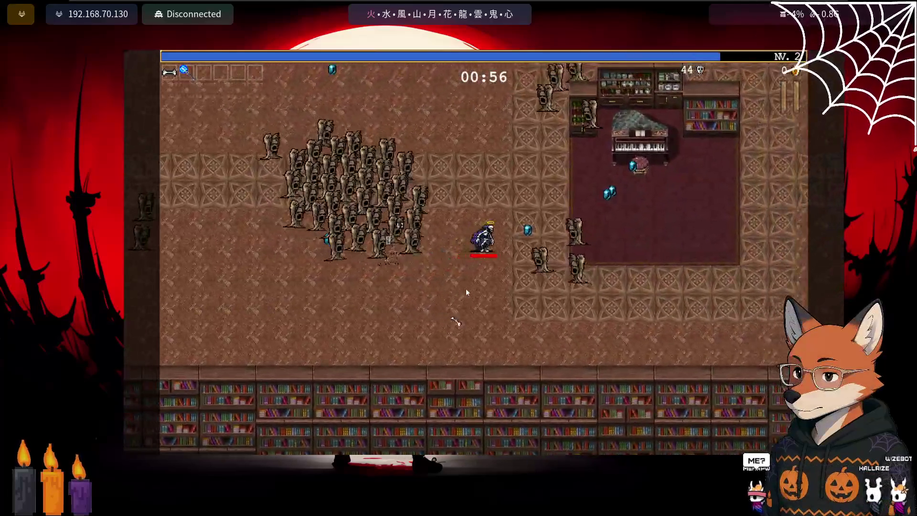
pyautogui.press('Right')
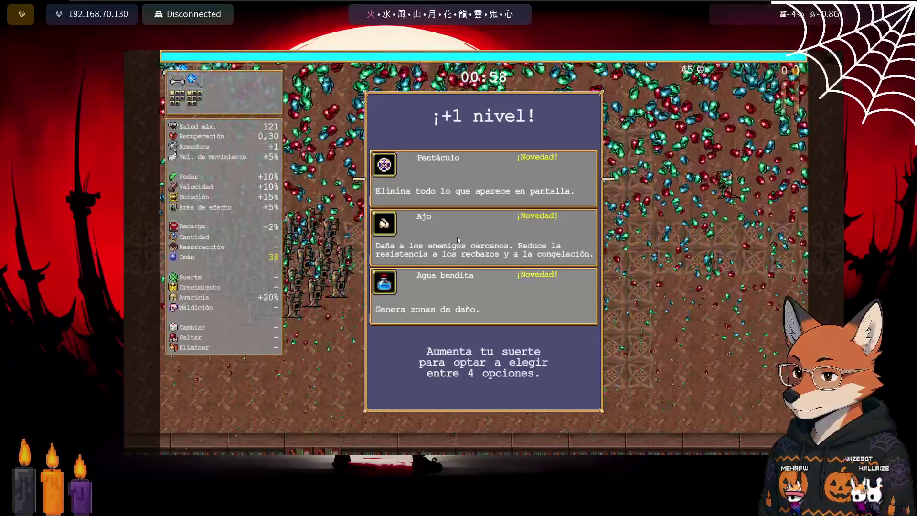
pyautogui.click(454, 169)
# Walk left across the library past the horde, then loop up toward the top bookshelves
pyautogui.press('Left')
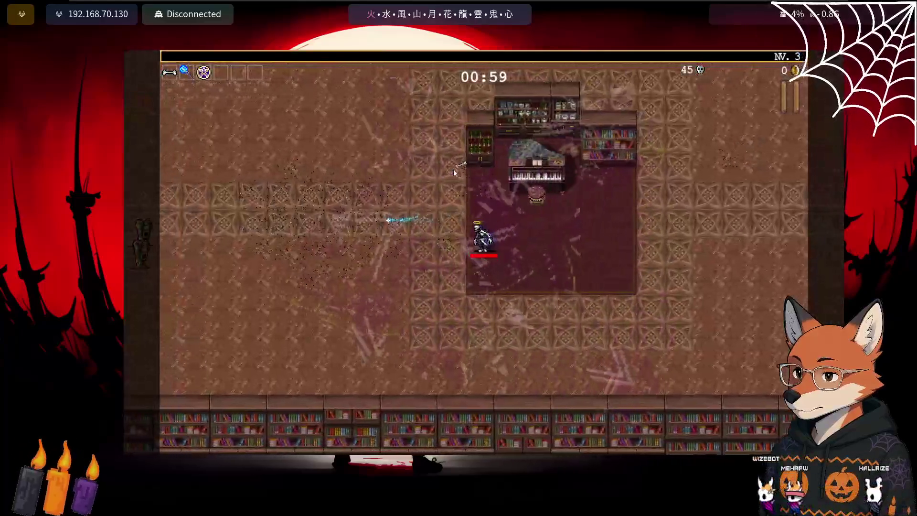
pyautogui.press('Left')
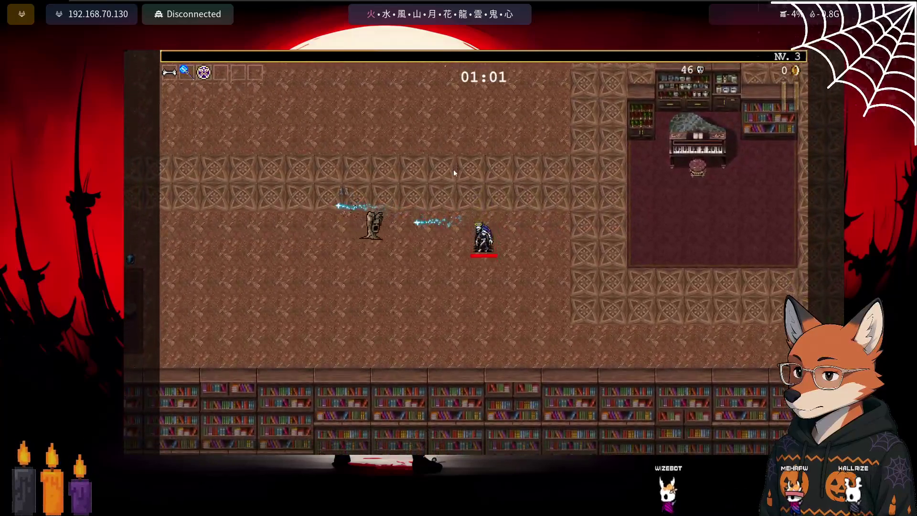
pyautogui.press('Left')
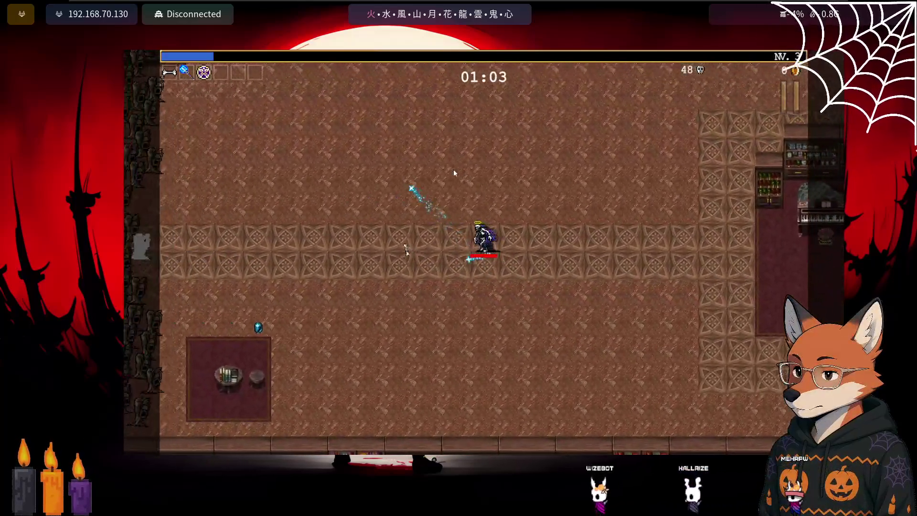
pyautogui.press('Down')
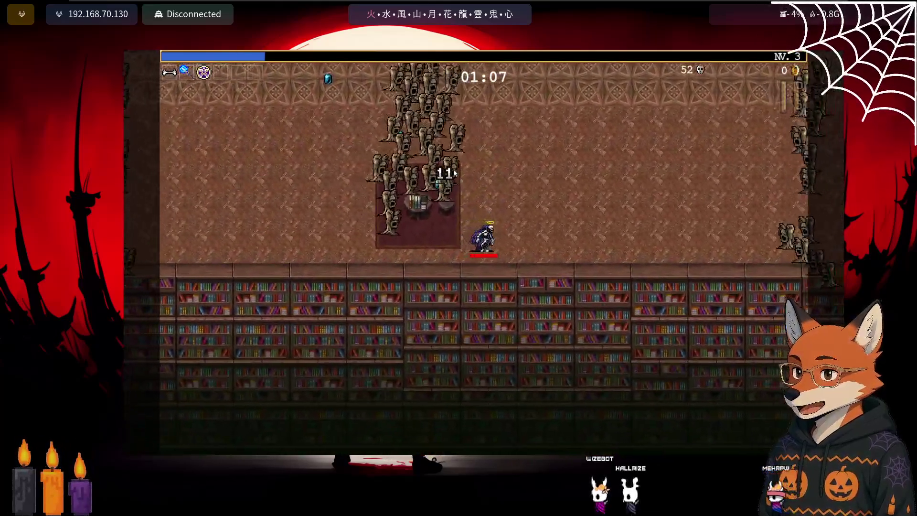
pyautogui.press('Up')
pyautogui.press('Right')
pyautogui.press('Up')
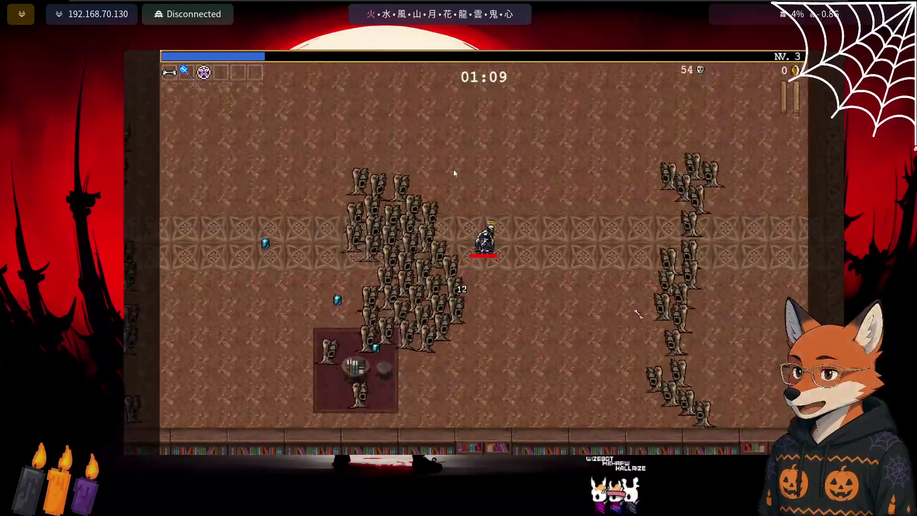
pyautogui.press('Left')
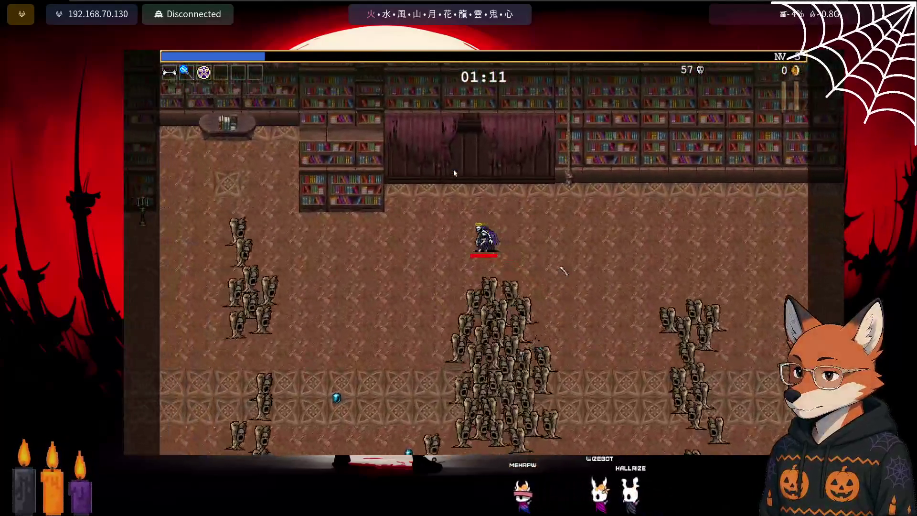
pyautogui.press('Down')
pyautogui.press('Down')
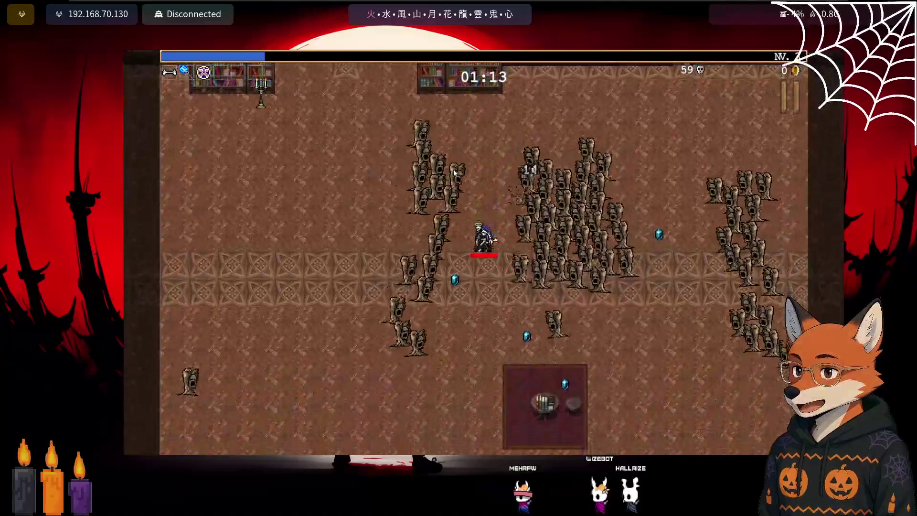
# Weave up-left along the bookshelves, then down-right leaving the horde above
pyautogui.press('Left')
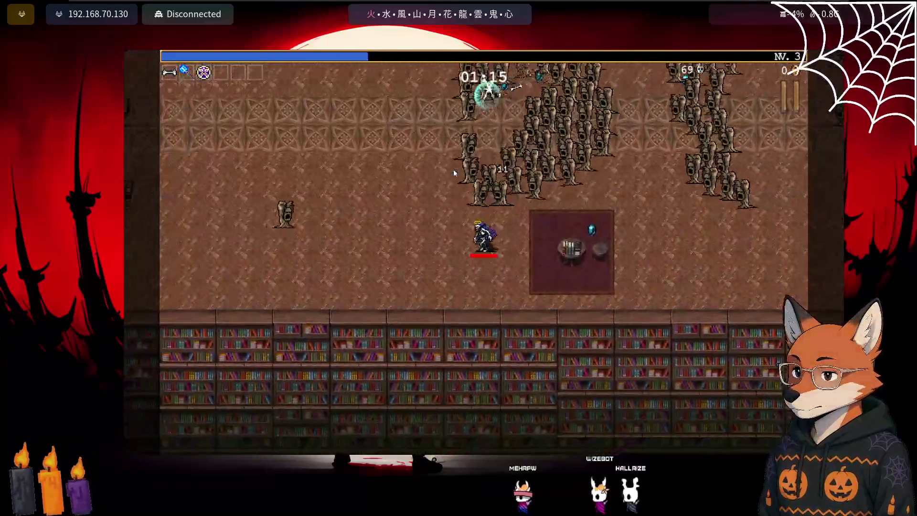
pyautogui.press('Up')
pyautogui.press('Up')
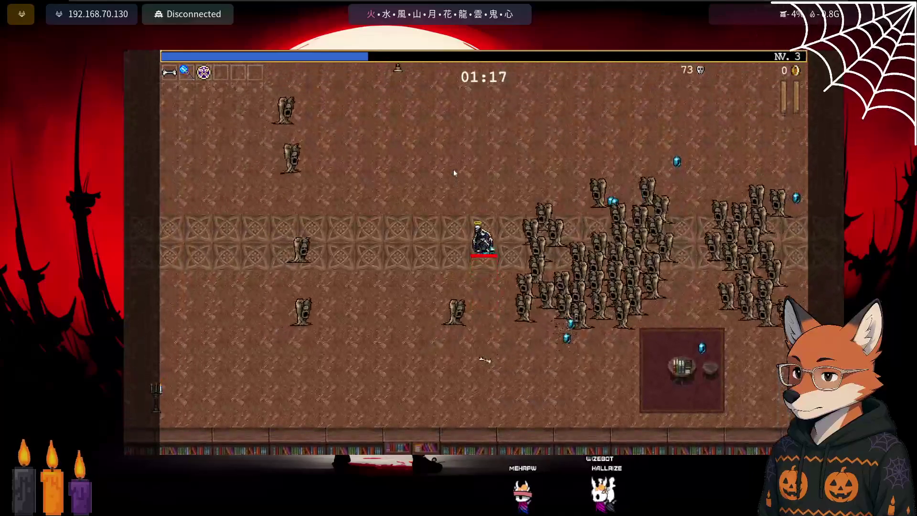
pyautogui.press('Up')
pyautogui.press('Left')
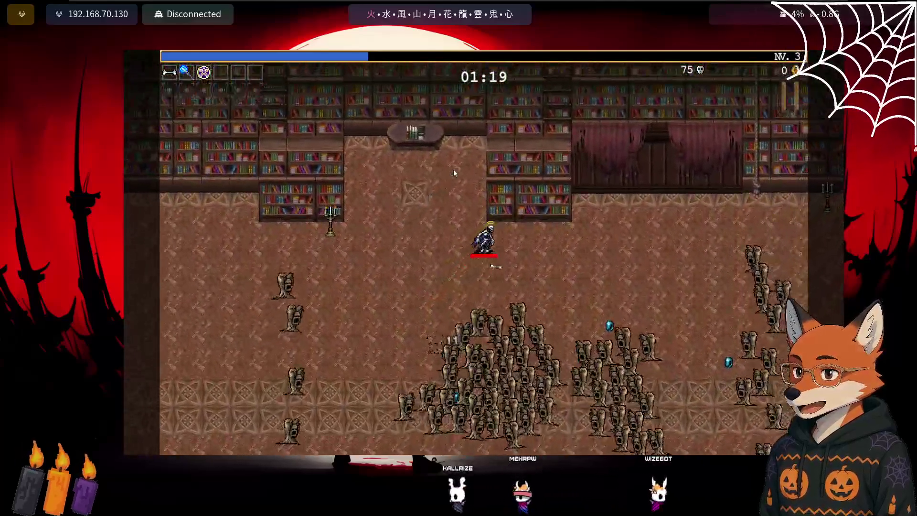
pyautogui.press('Down')
pyautogui.press('Left')
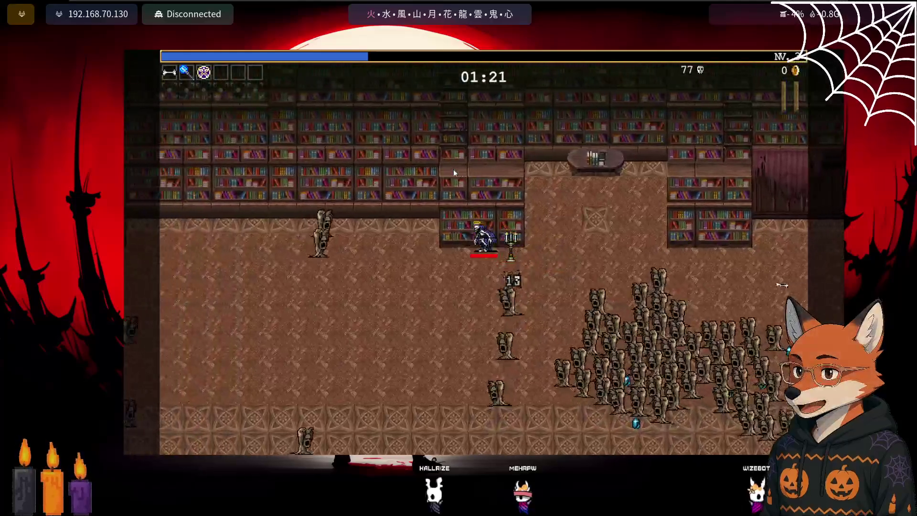
pyautogui.press('Down')
pyautogui.press('Right')
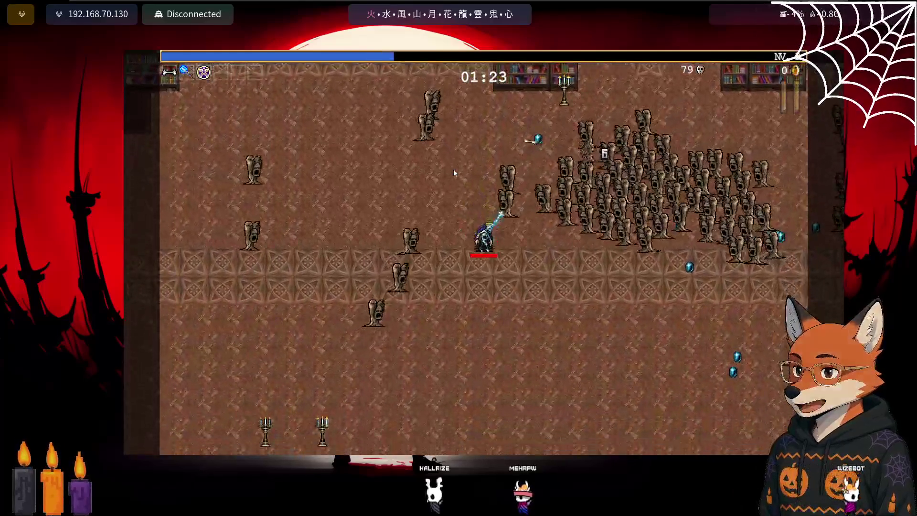
pyautogui.press('Down')
pyautogui.press('Right')
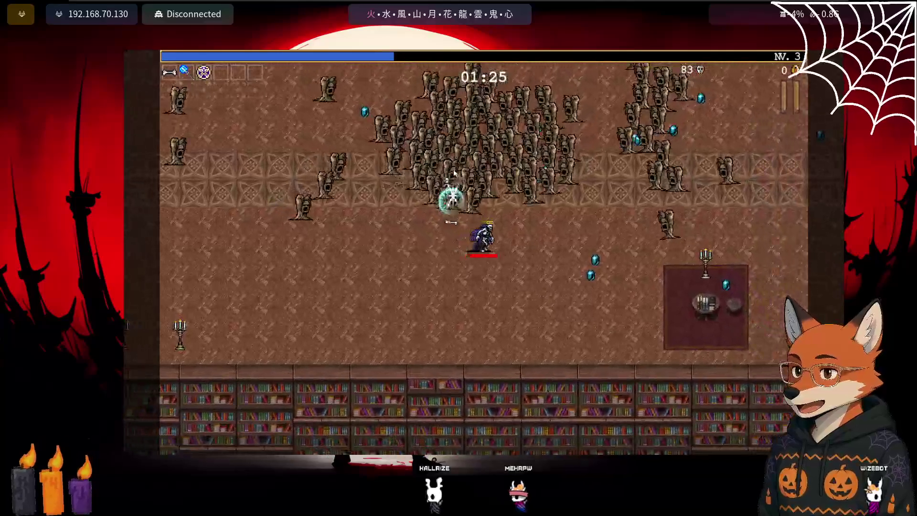
pyautogui.press('Down')
pyautogui.press('Left')
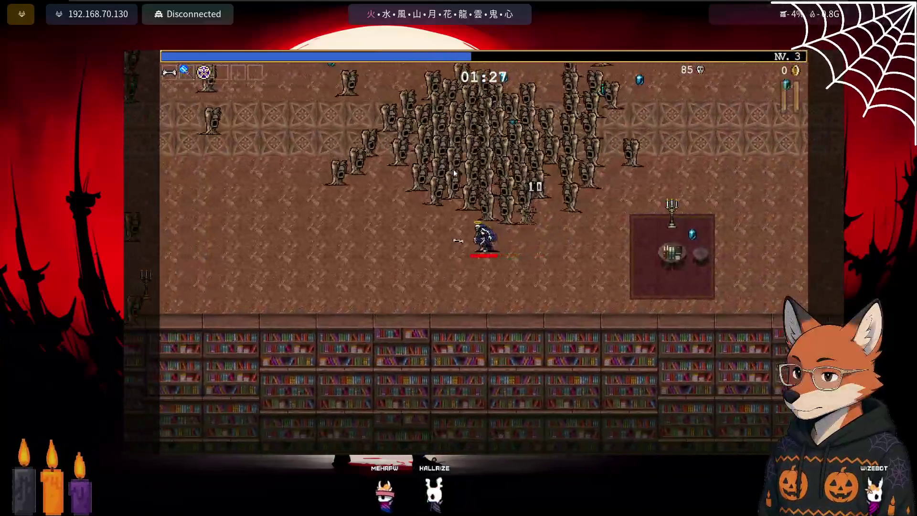
# Dodge enemies near the lower bookshelves, then head up-right toward the top rooms
pyautogui.press('Up')
pyautogui.press('Left')
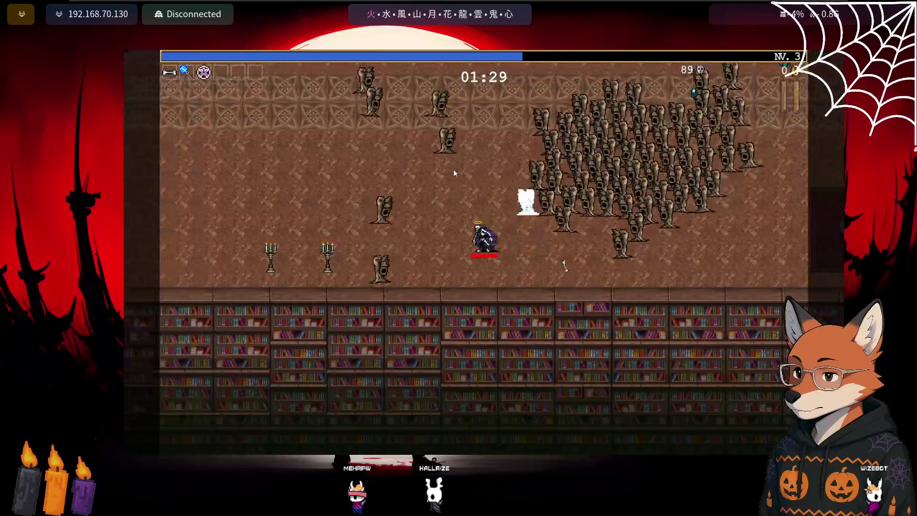
pyautogui.press('Down')
pyautogui.press('Left')
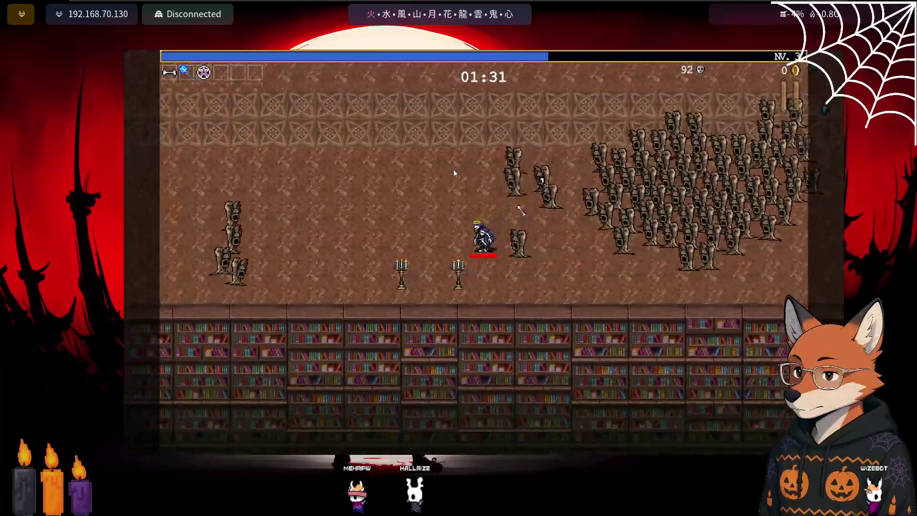
pyautogui.press('Up')
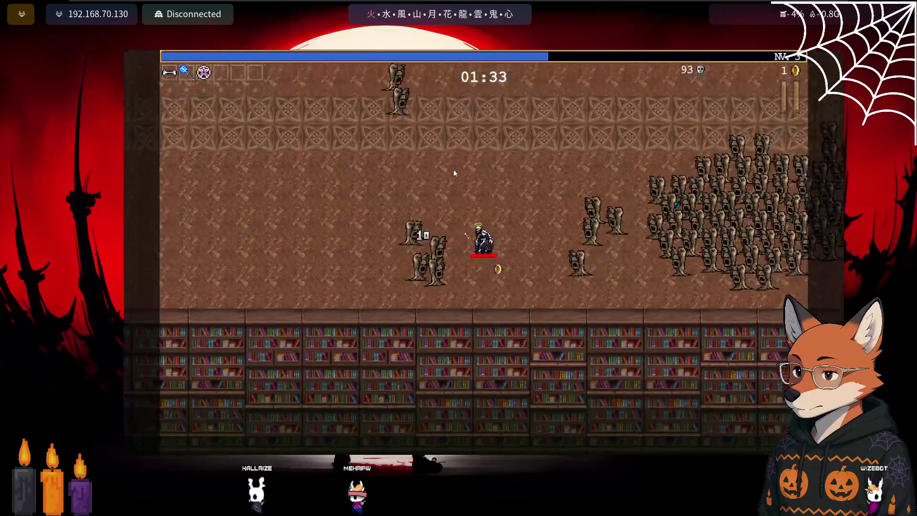
pyautogui.press('Down')
pyautogui.press('Left')
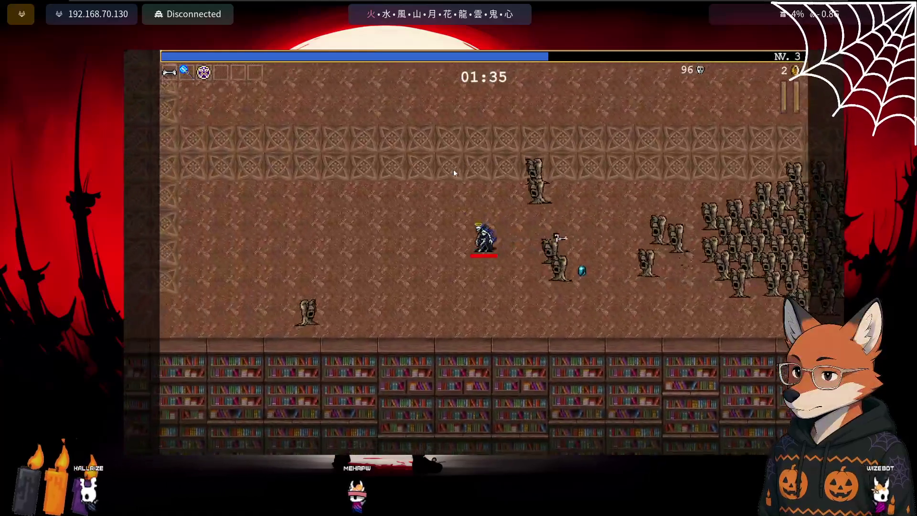
pyautogui.press('Up')
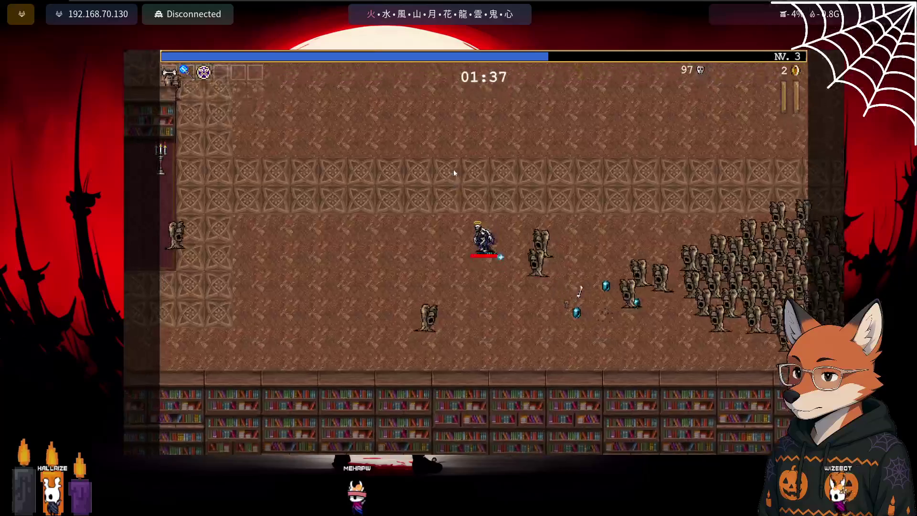
pyautogui.press('Up')
pyautogui.press('Right')
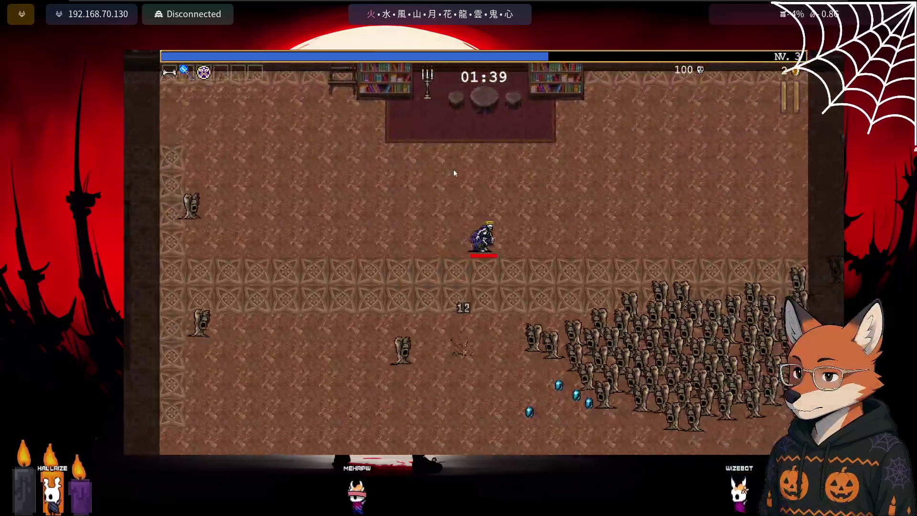
pyautogui.press('Up')
pyautogui.press('Right')
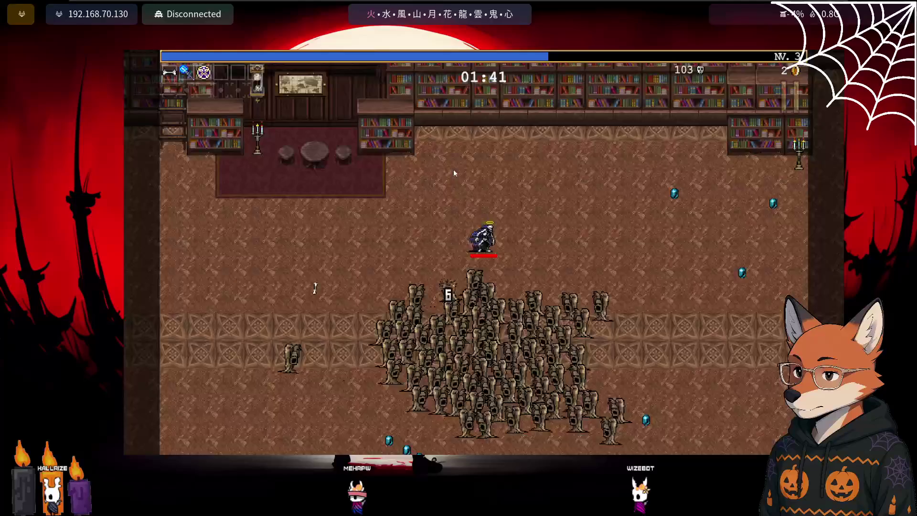
# Collect gems around the library until the next level-up and upgrade Pentáculo to level 2
pyautogui.press('Right')
pyautogui.press('Down')
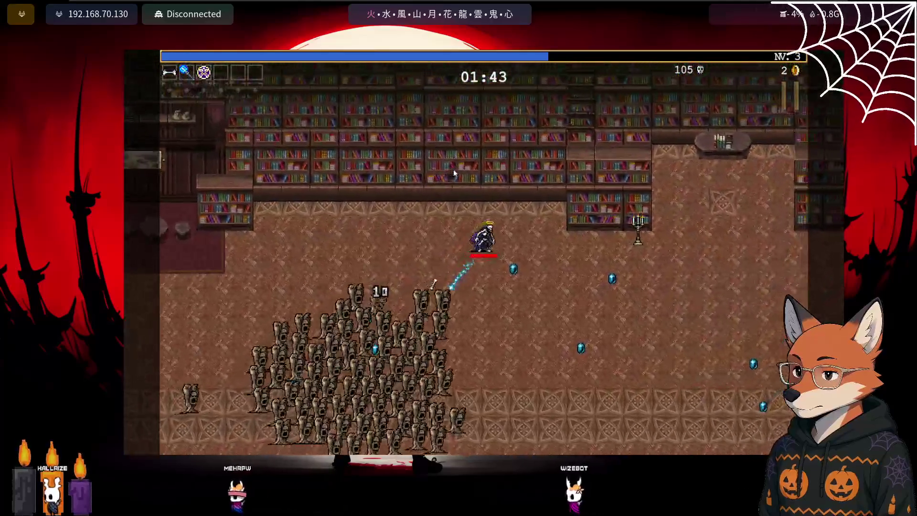
pyautogui.press('Up')
pyautogui.press('Right')
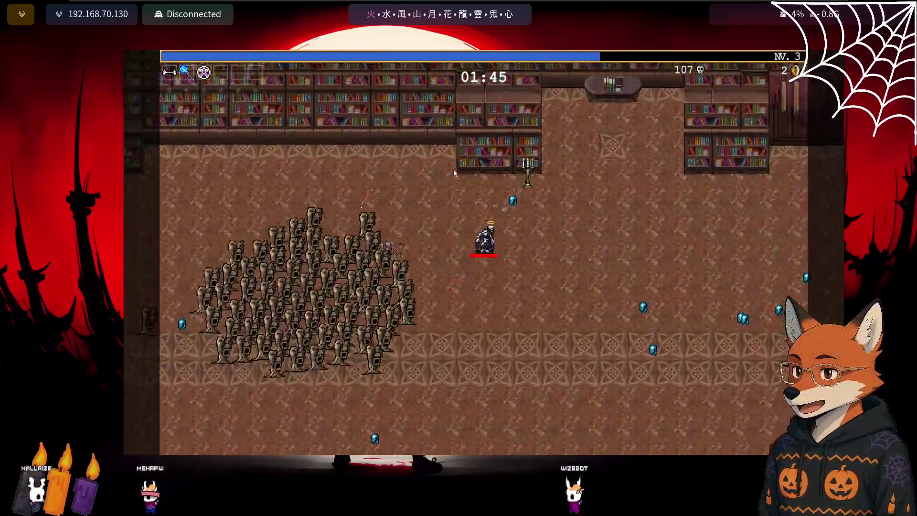
pyautogui.press('Up')
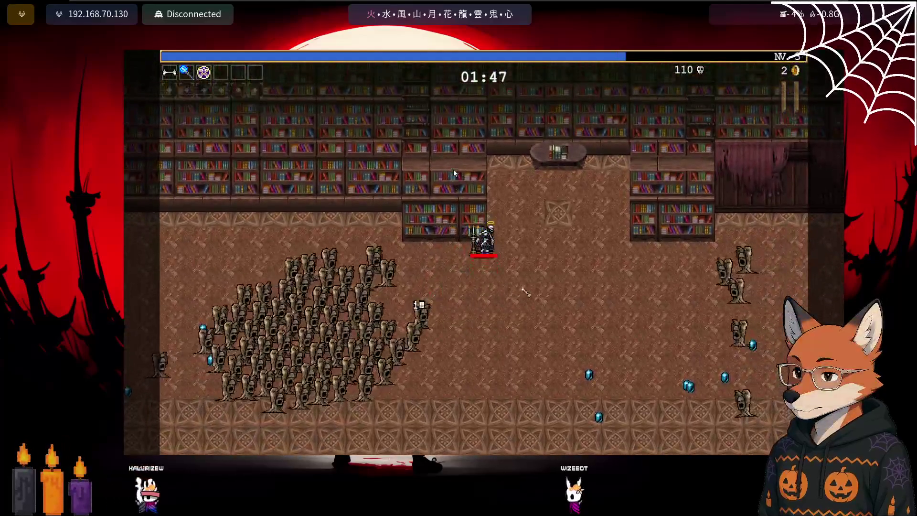
pyautogui.press('Right')
pyautogui.press('Down')
pyautogui.press('Down')
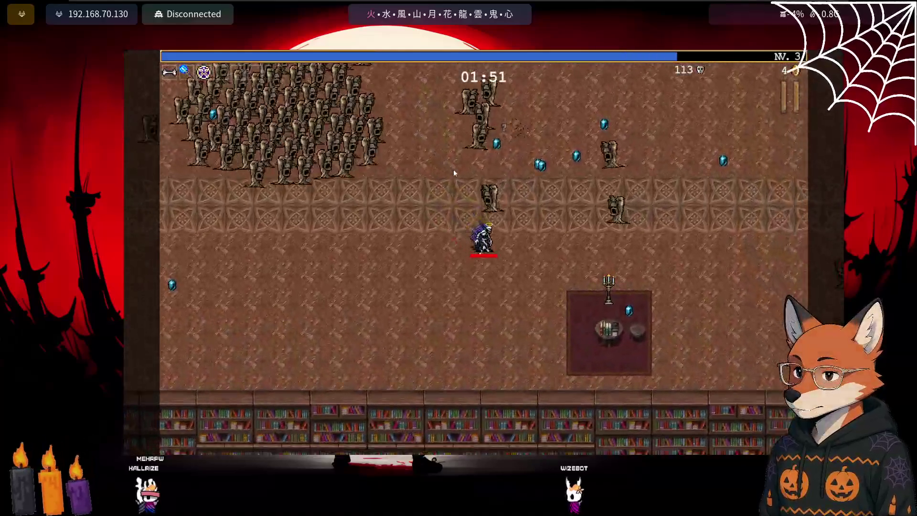
pyautogui.press('Right')
pyautogui.press('Up')
pyautogui.press('Up')
pyautogui.press('Right')
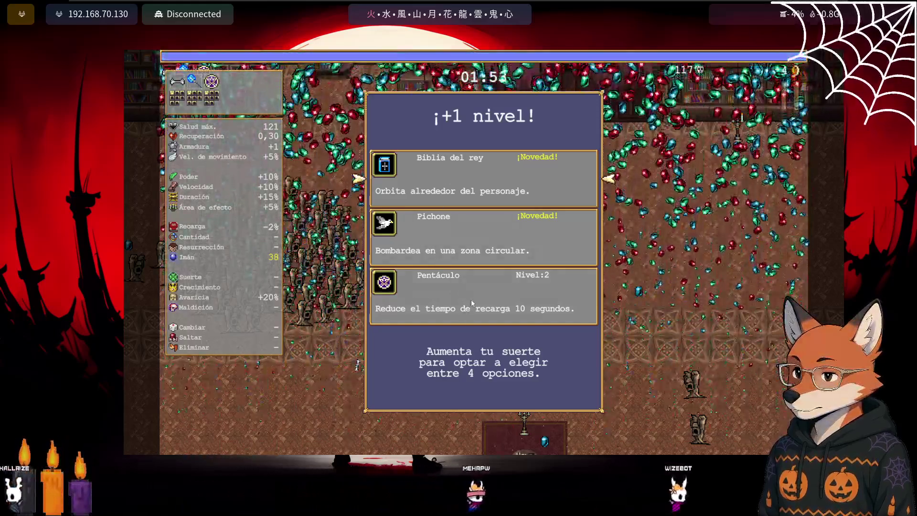
pyautogui.click(471, 299)
pyautogui.press('Down')
pyautogui.press('Left')
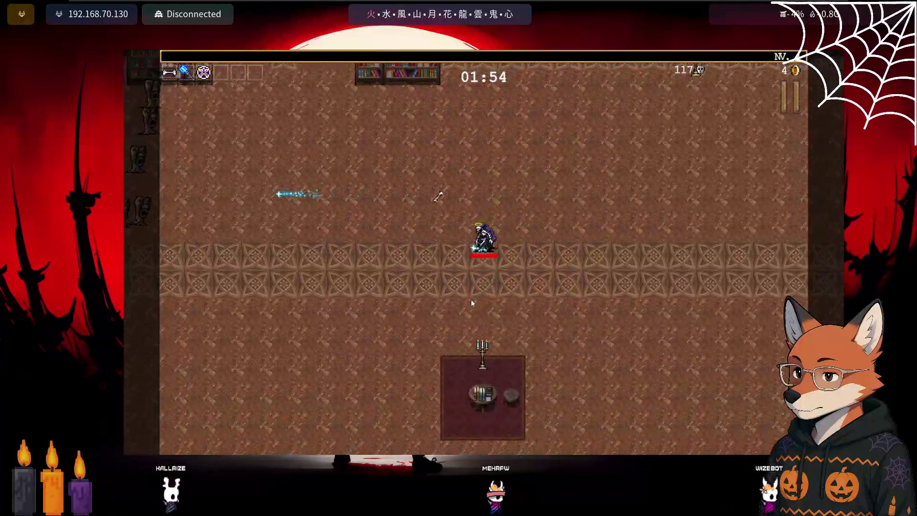
# Head left and down past the approaching horde, then cut up and back down
pyautogui.press('Left')
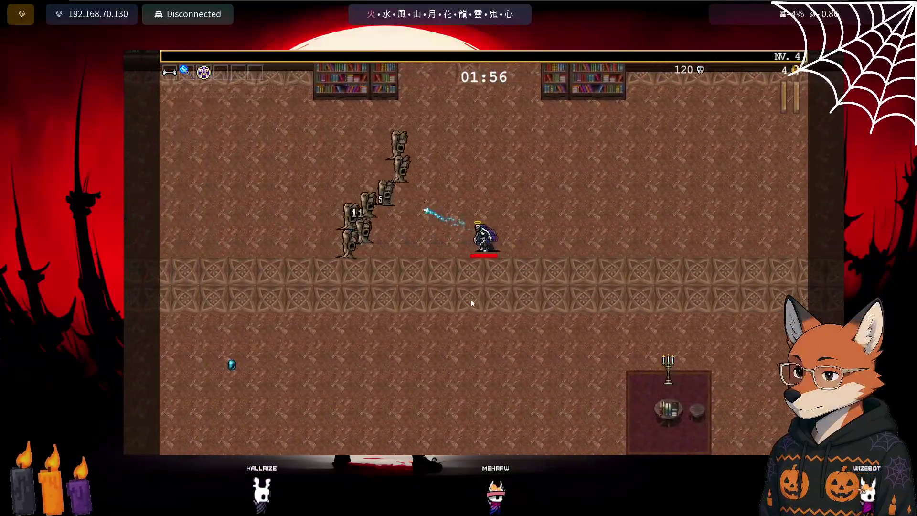
pyautogui.press('Down')
pyautogui.press('Left')
pyautogui.press('Down')
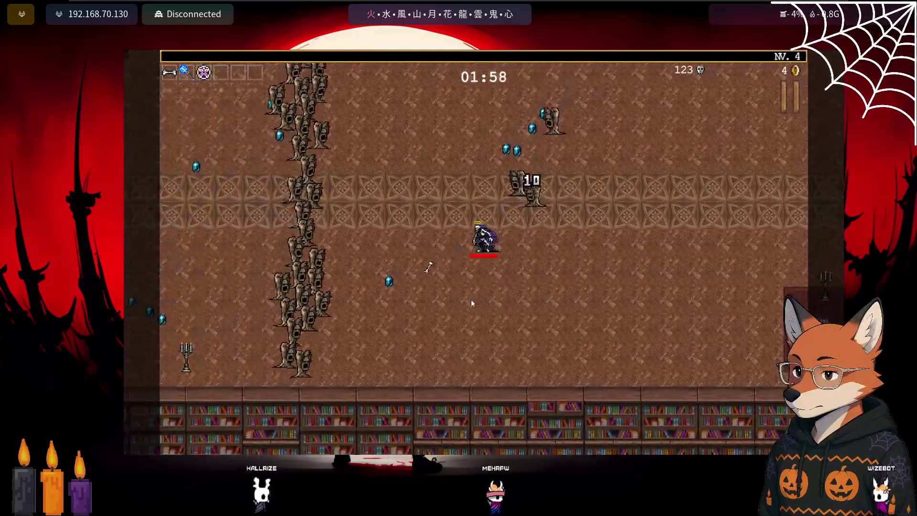
pyautogui.press('Up')
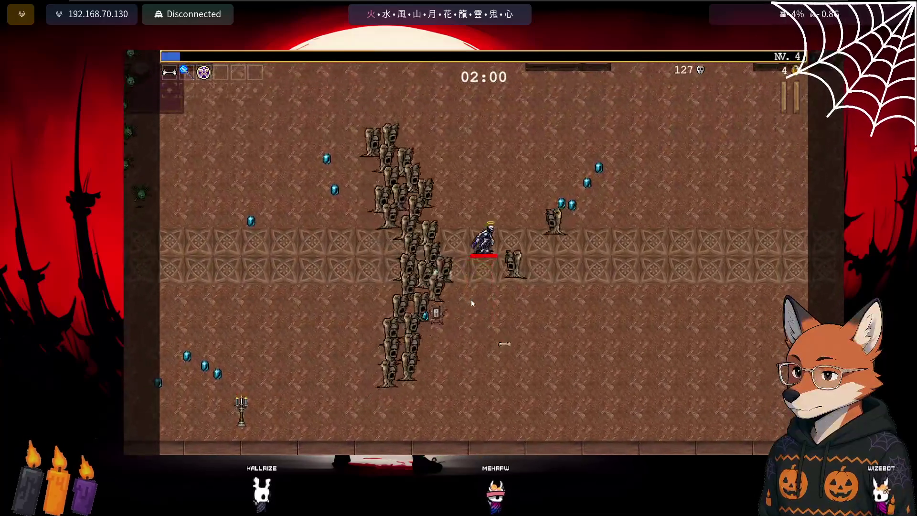
pyautogui.press('Right')
pyautogui.press('Down')
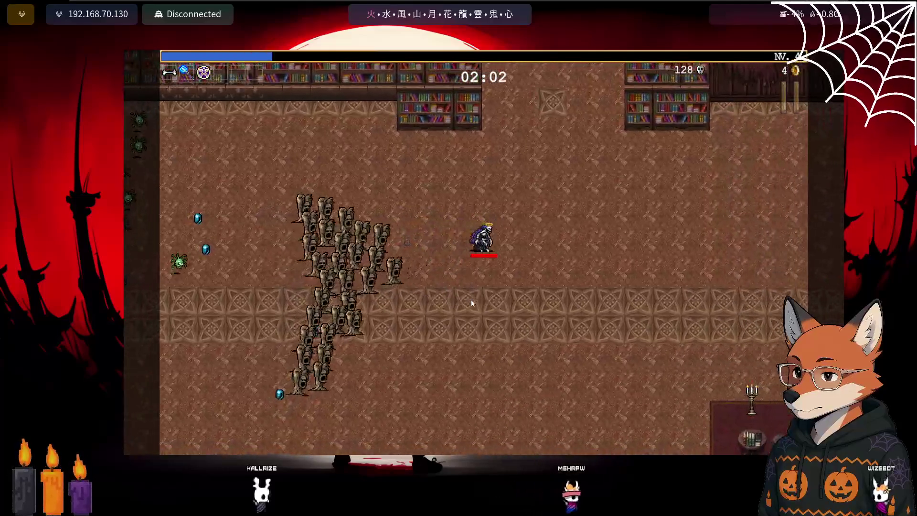
pyautogui.press('Left')
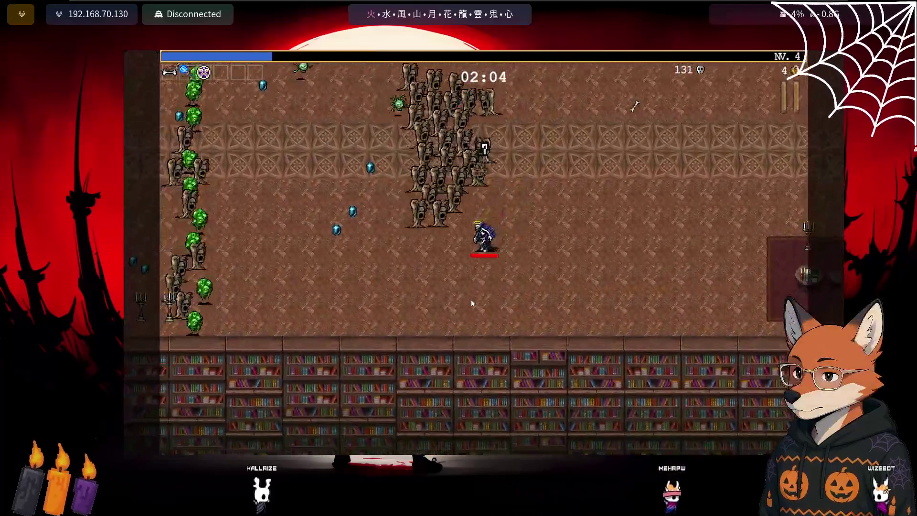
# Move up into the bookshelves, then down-left collecting experience gems as the horde passes
pyautogui.press('Up')
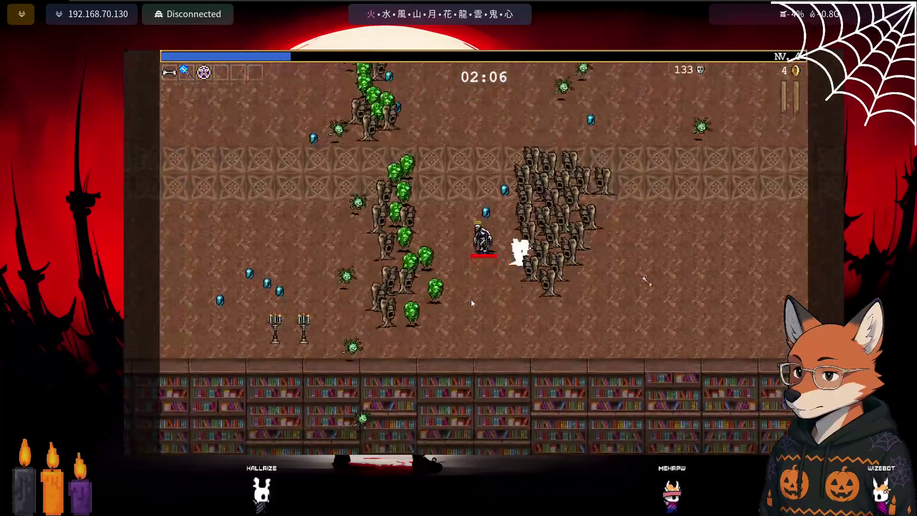
pyautogui.press('Up')
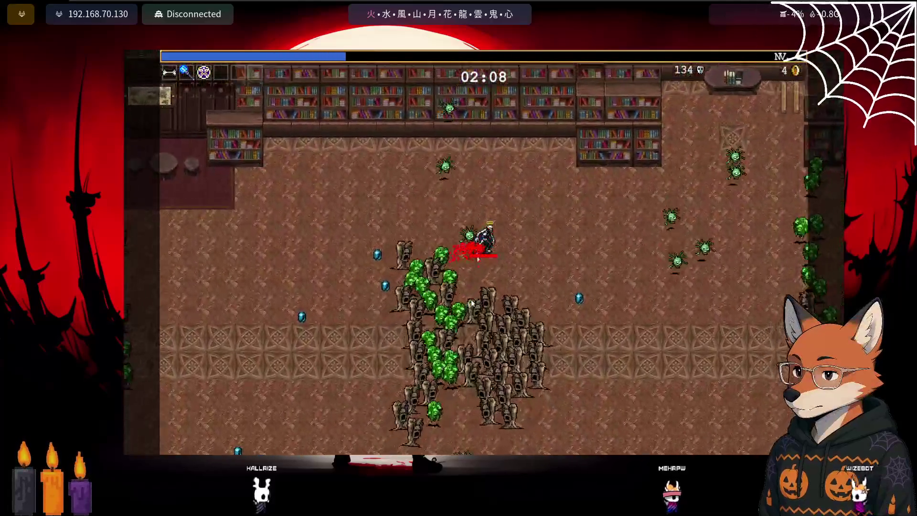
pyautogui.press('Down')
pyautogui.press('Left')
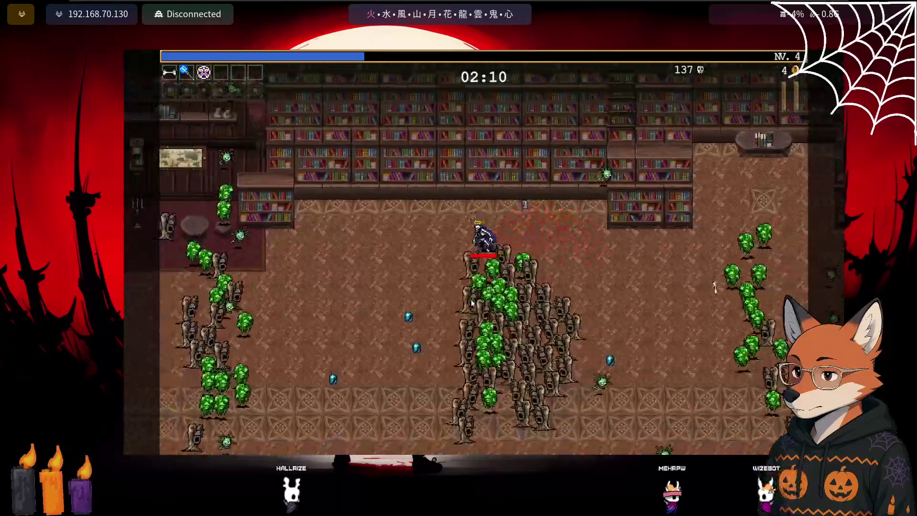
pyautogui.press('Down')
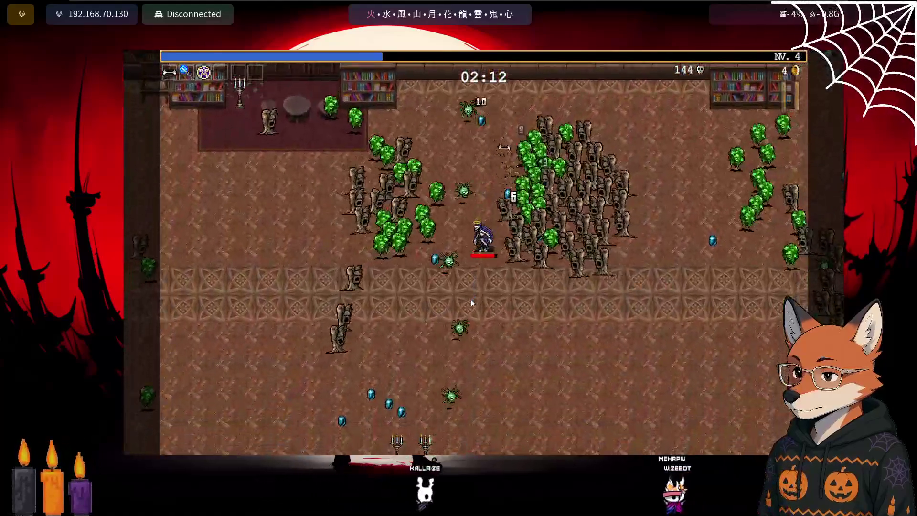
pyautogui.press('Down')
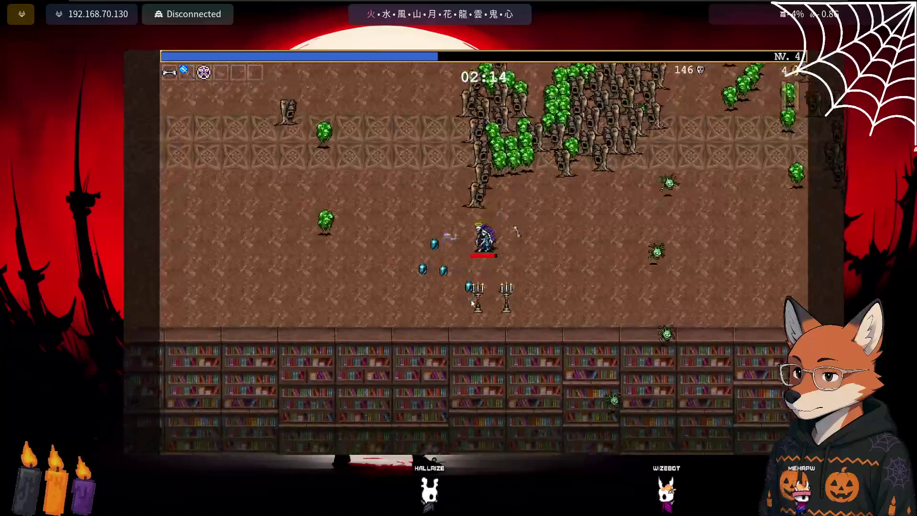
pyautogui.press('Left')
# Circle up-left around the piano room, staying ahead of the trailing horde until 02:24
pyautogui.press('Up')
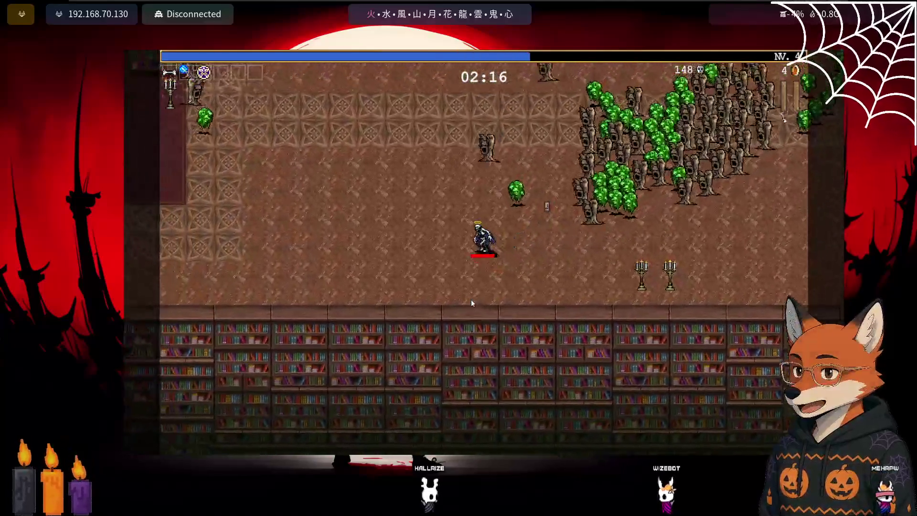
pyautogui.press('Left')
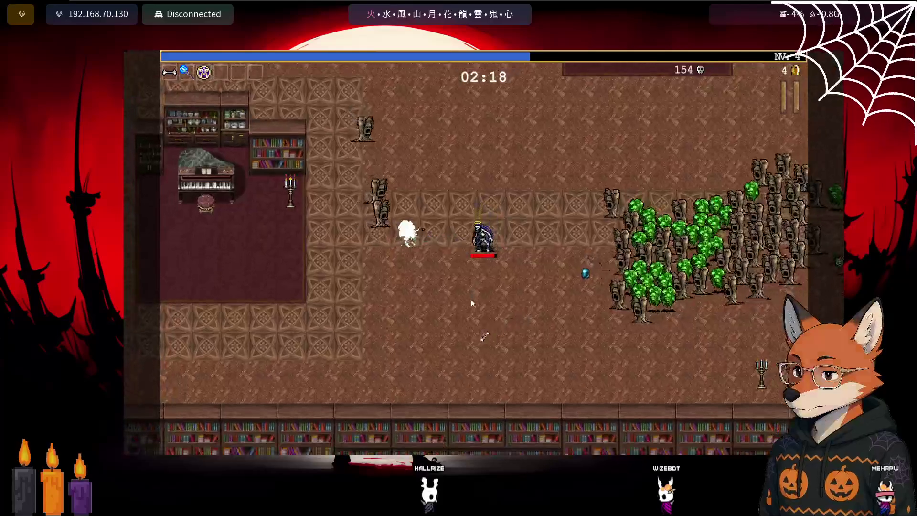
pyautogui.press('Down')
pyautogui.press('Up')
pyautogui.press('Left')
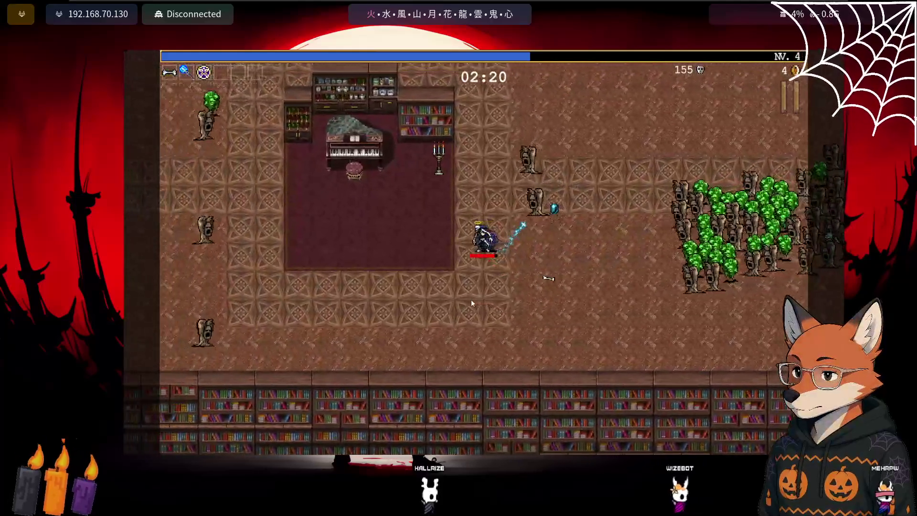
pyautogui.press('Right')
pyautogui.press('Up')
pyautogui.press('Left')
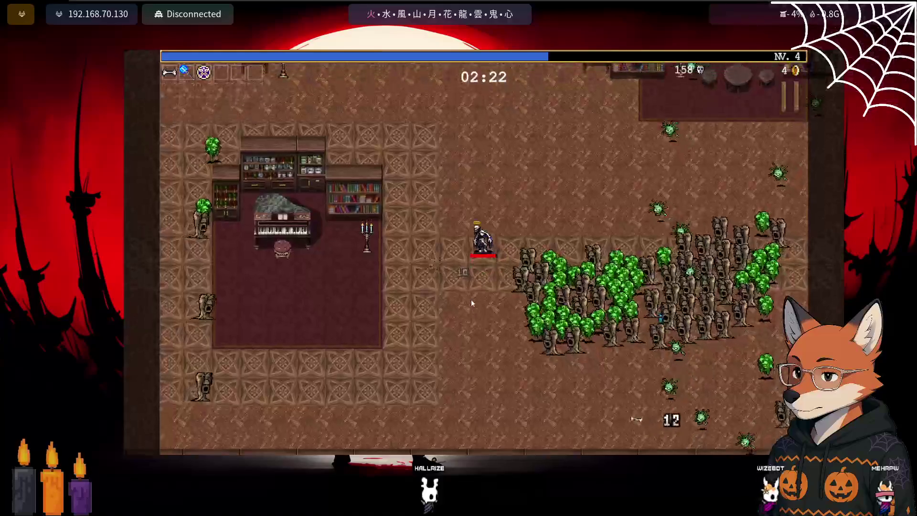
pyautogui.press('Up')
pyautogui.press('Left')
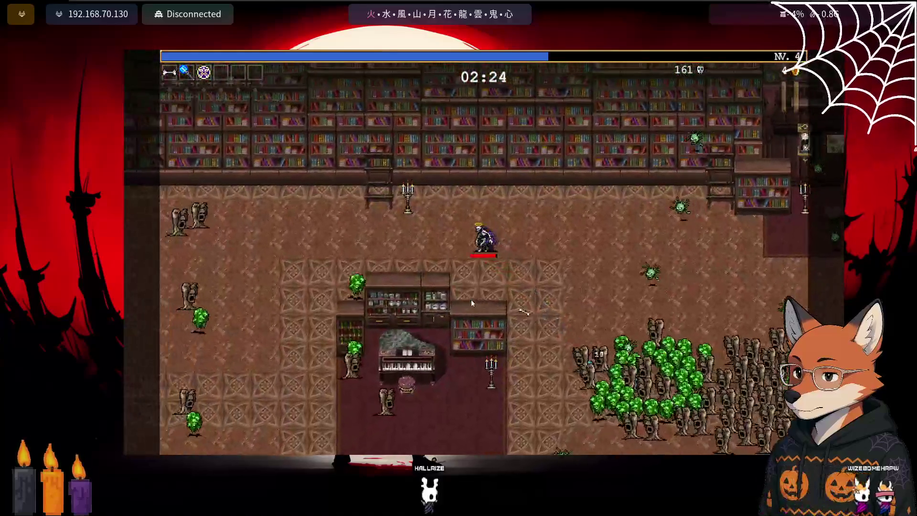
# Walk down-left away from the piano room toward the lower bookshelves, dodging enemies
pyautogui.press('Left')
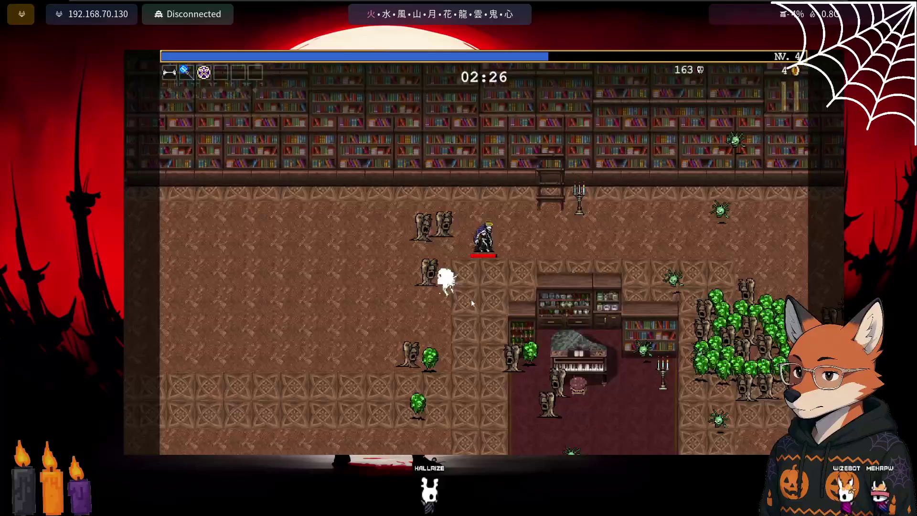
pyautogui.press('Down')
pyautogui.press('Left')
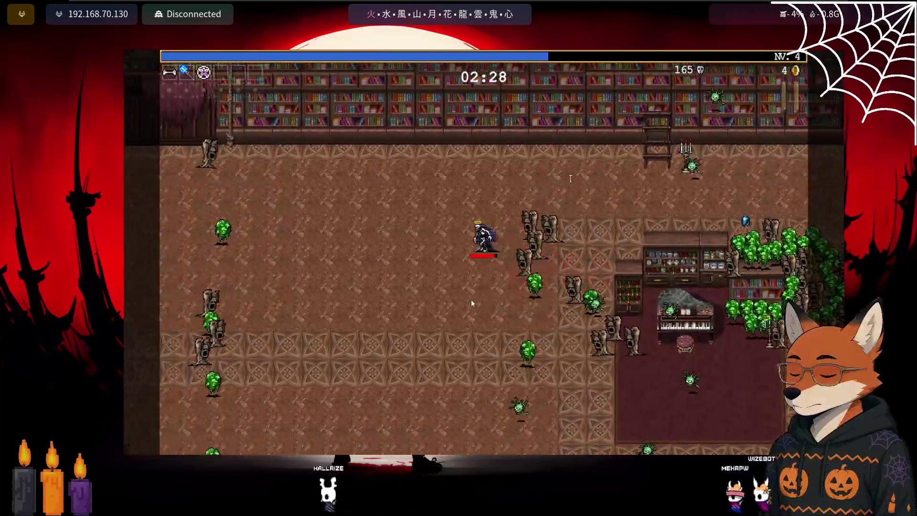
pyautogui.press('Down')
pyautogui.press('Down')
pyautogui.press('Left')
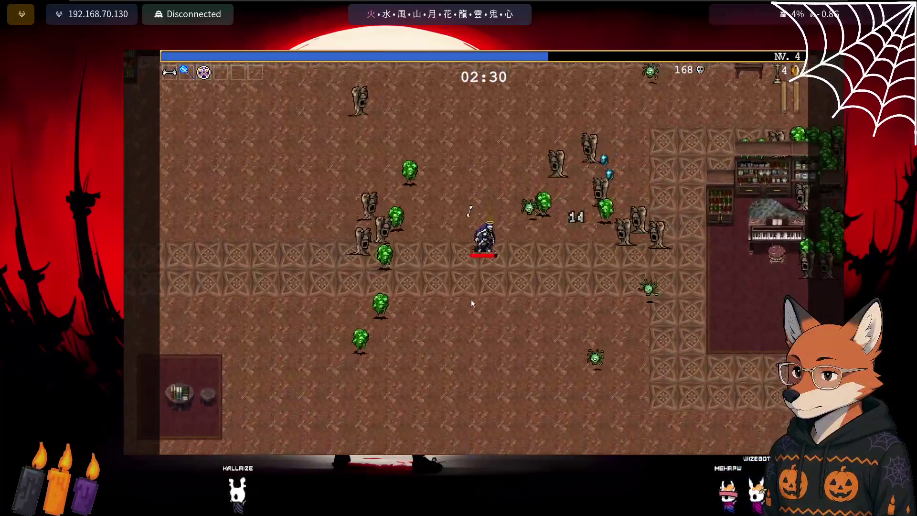
pyautogui.press('Left')
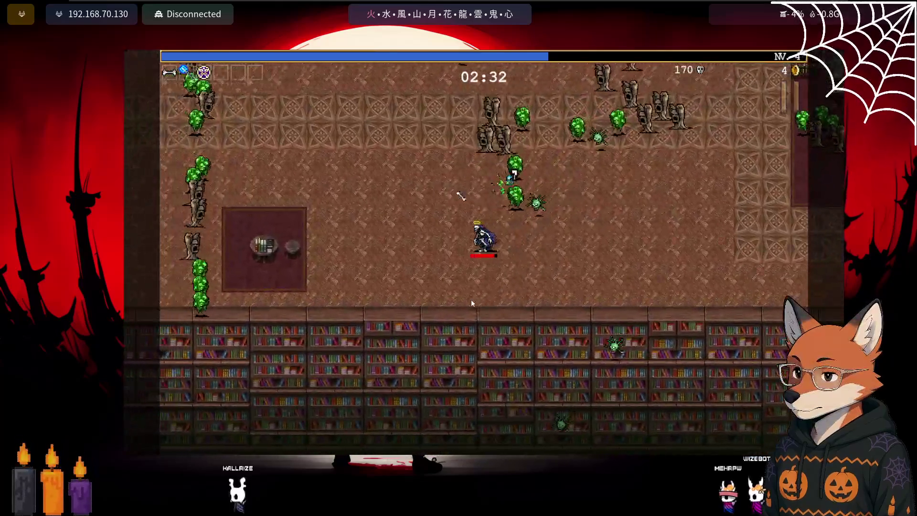
pyautogui.press('Up')
pyautogui.press('Up')
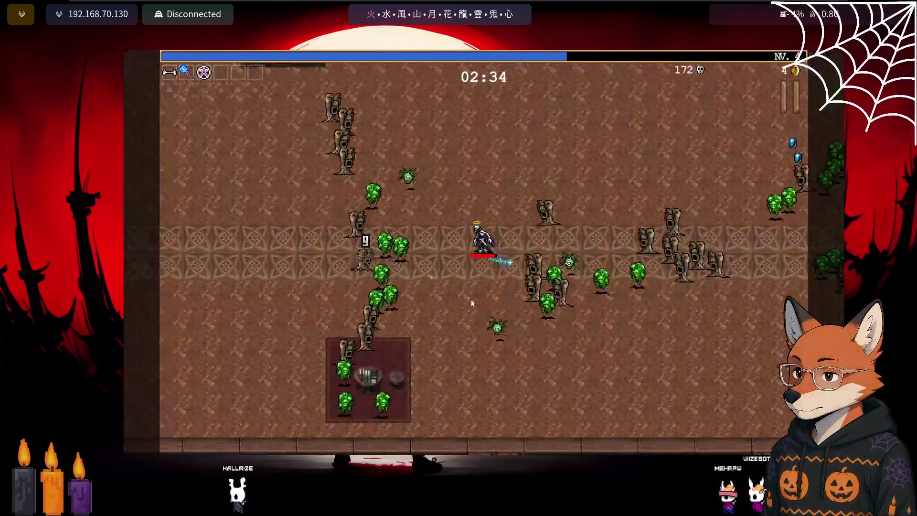
# Weave left, down, up and right between the bookshelves to stay clear of the horde
pyautogui.press('Left')
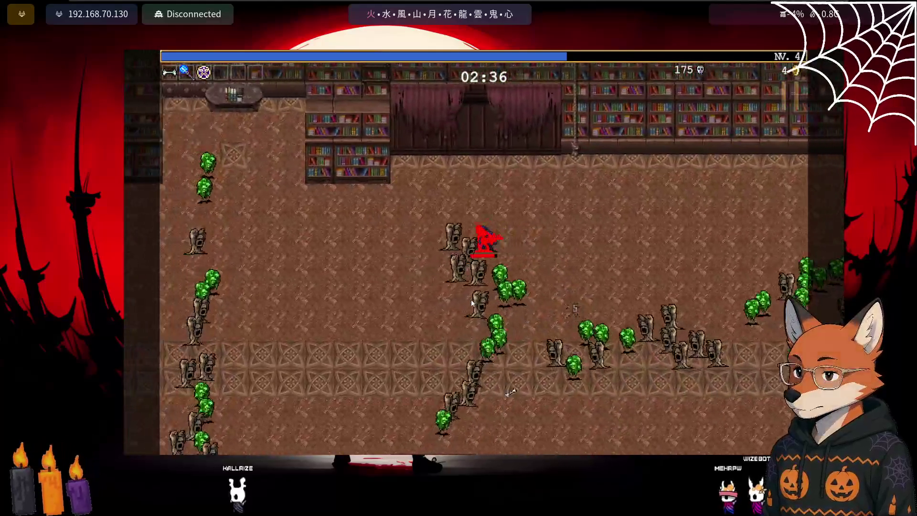
pyautogui.press('Down')
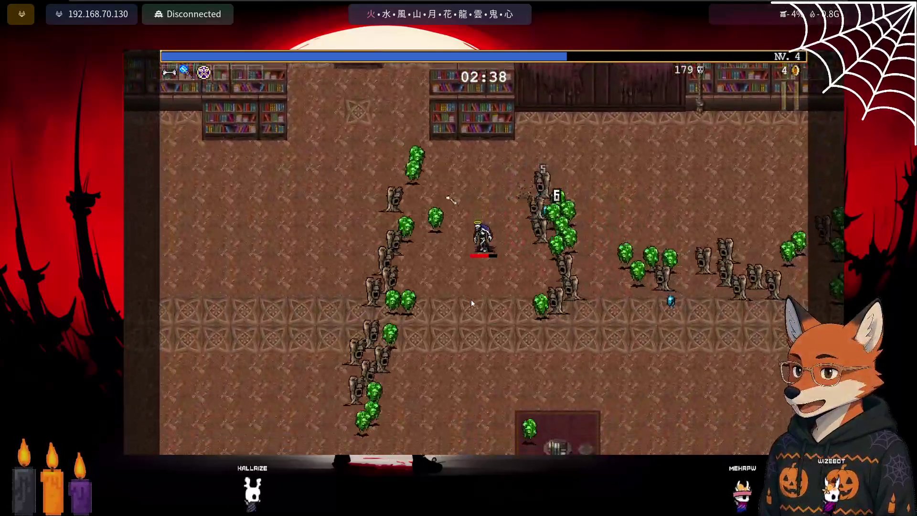
pyautogui.press('Left')
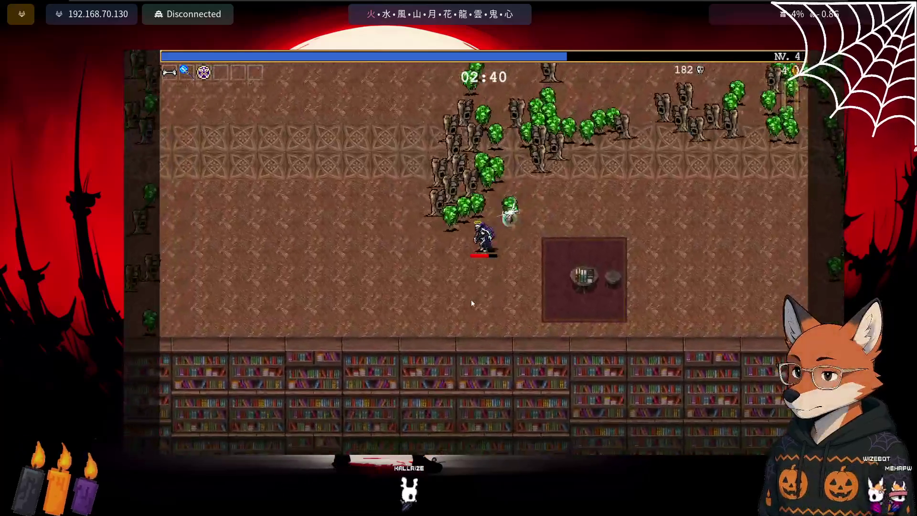
pyautogui.press('Up')
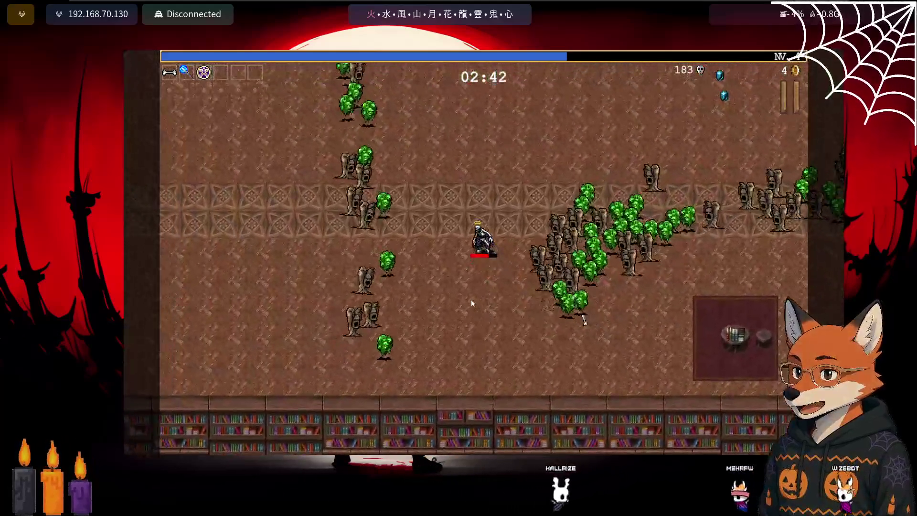
pyautogui.press('Right')
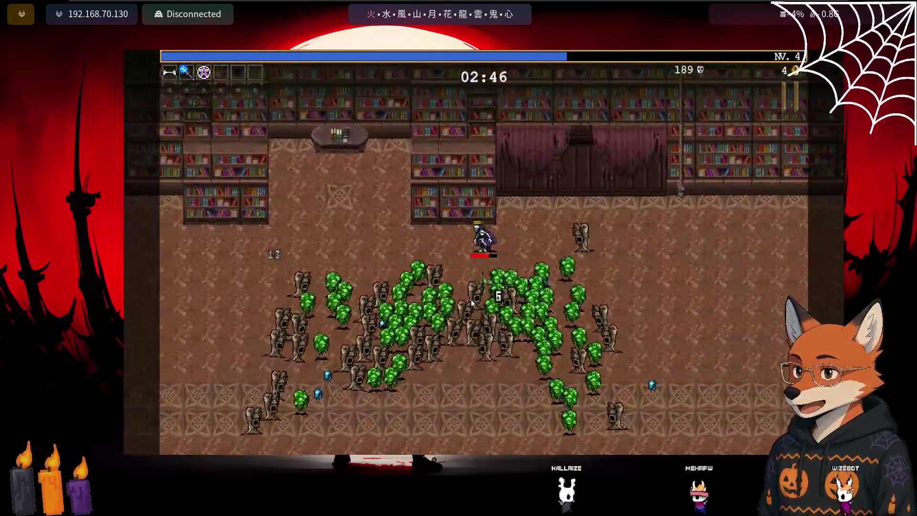
pyautogui.press('Left')
pyautogui.press('Down')
pyautogui.press('Left')
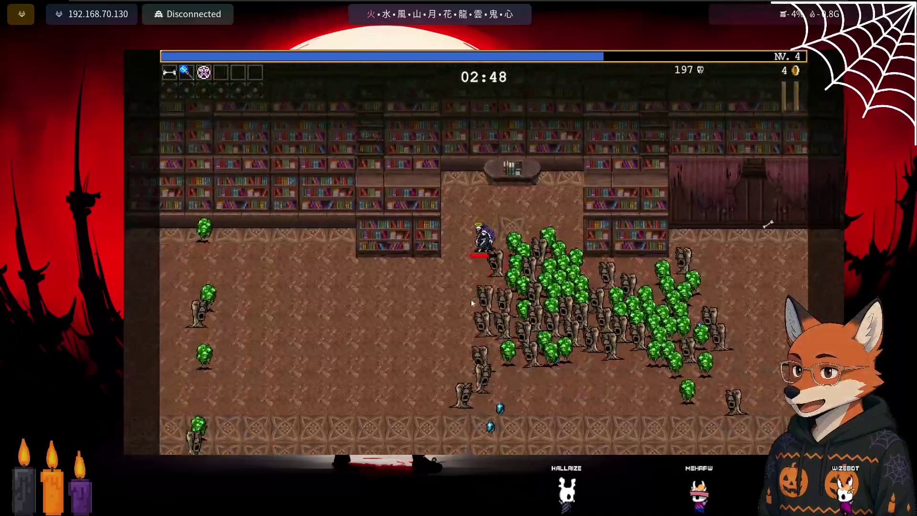
pyautogui.press('Down')
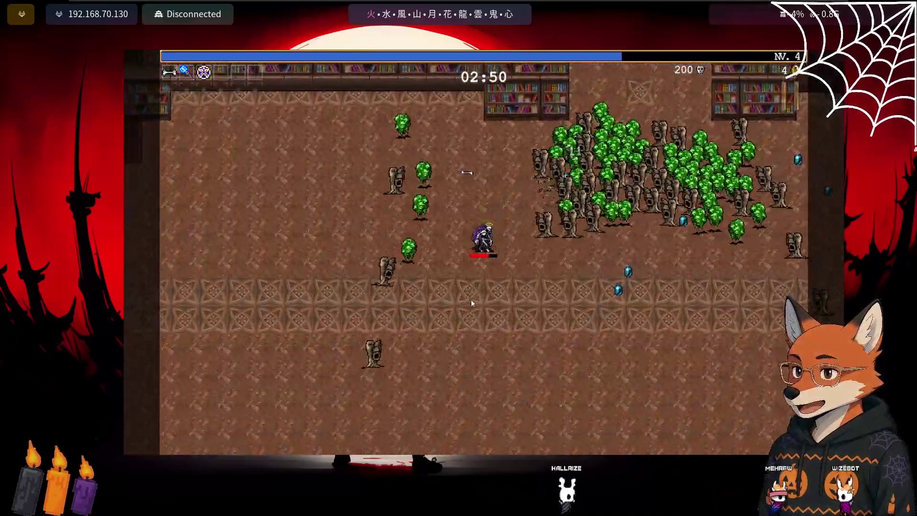
# Dodge the swarm up and down, then swing up-right to gather the dropped gems
pyautogui.press('Up')
pyautogui.press('Up')
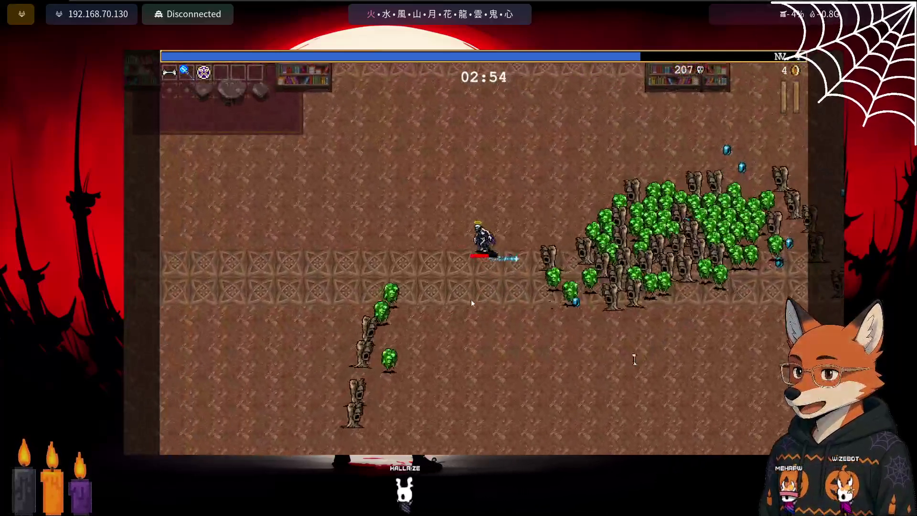
pyautogui.press('Down')
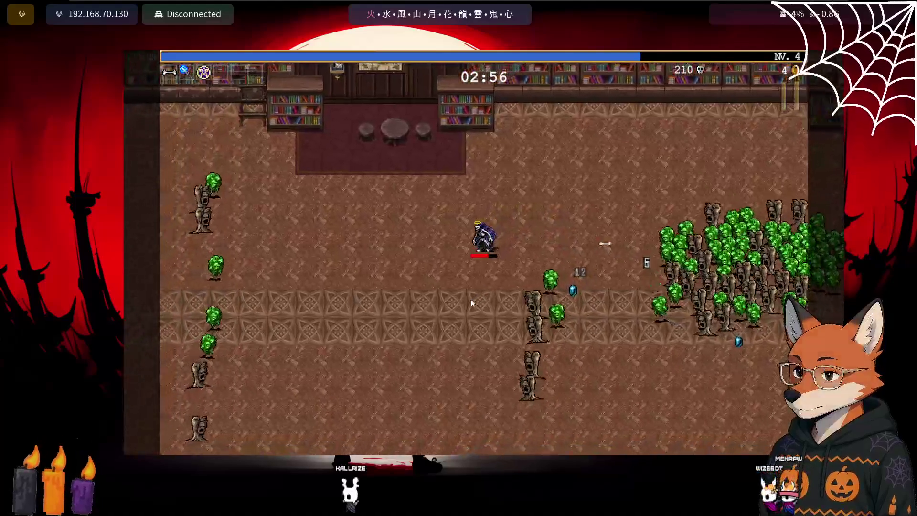
pyautogui.press('Down')
pyautogui.press('Left')
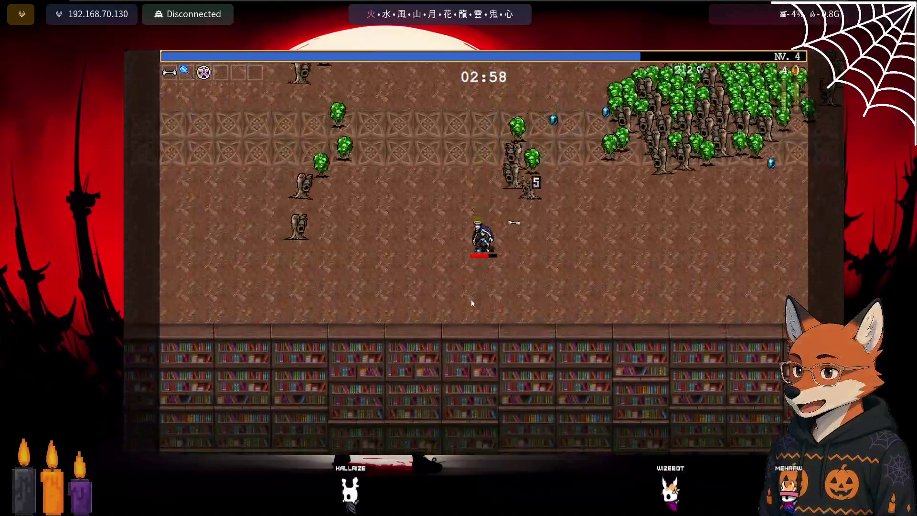
pyautogui.press('Left')
pyautogui.press('Up')
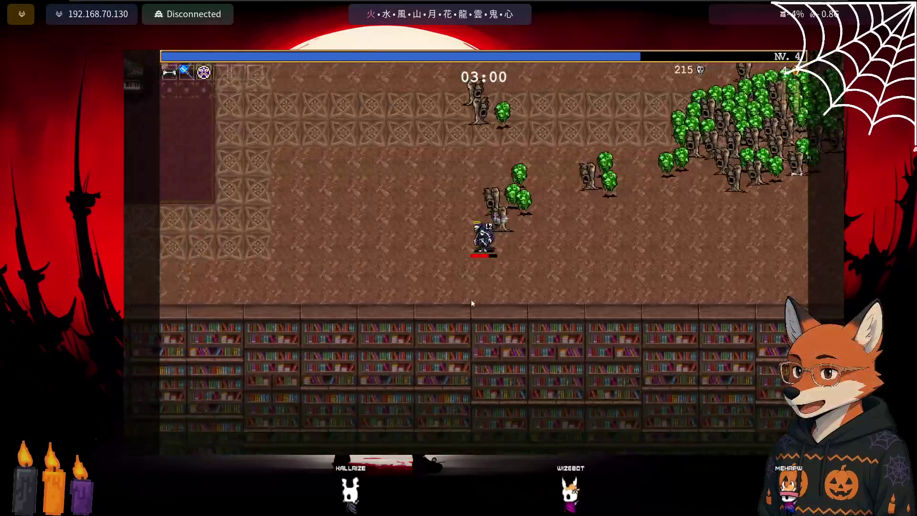
pyautogui.press('Up')
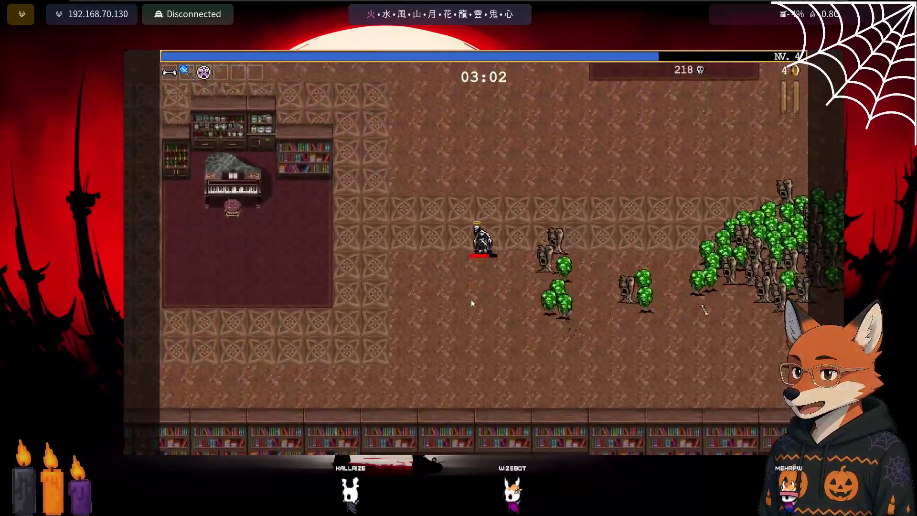
pyautogui.press('Right')
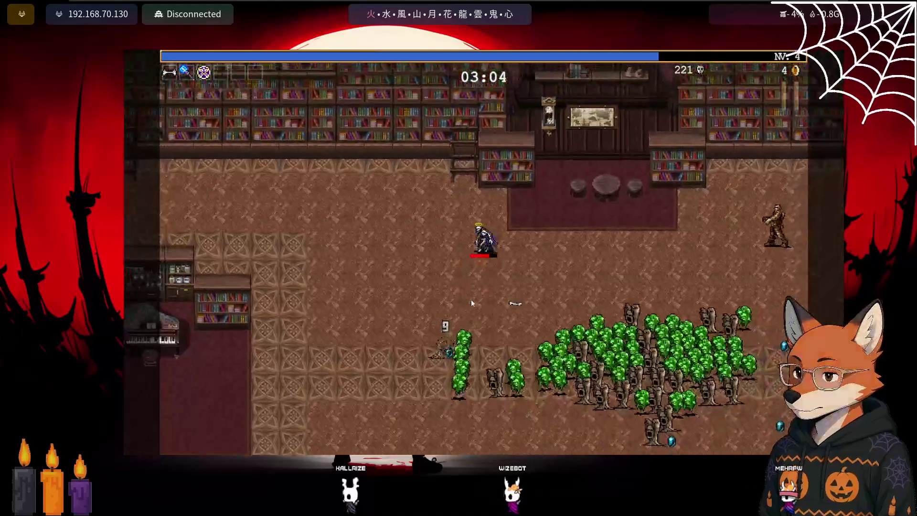
pyautogui.press('Left')
pyautogui.press('Down')
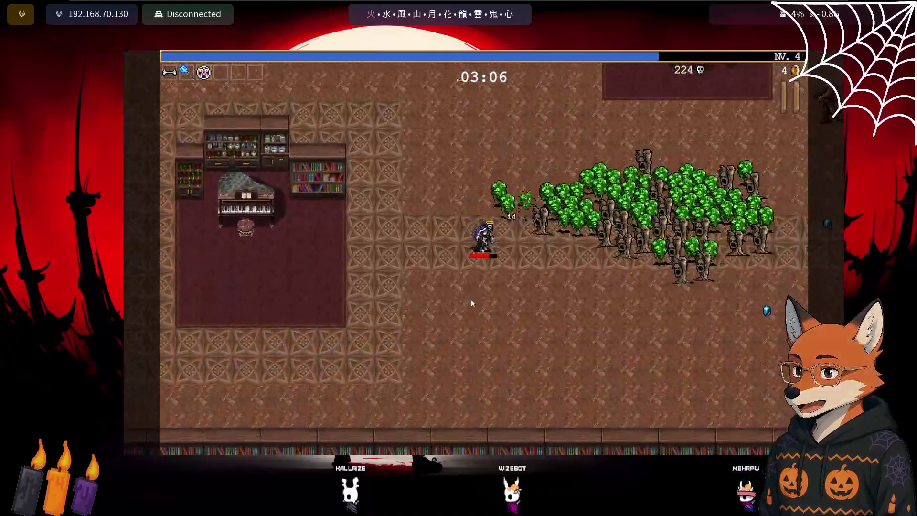
pyautogui.press('Right')
pyautogui.press('Right')
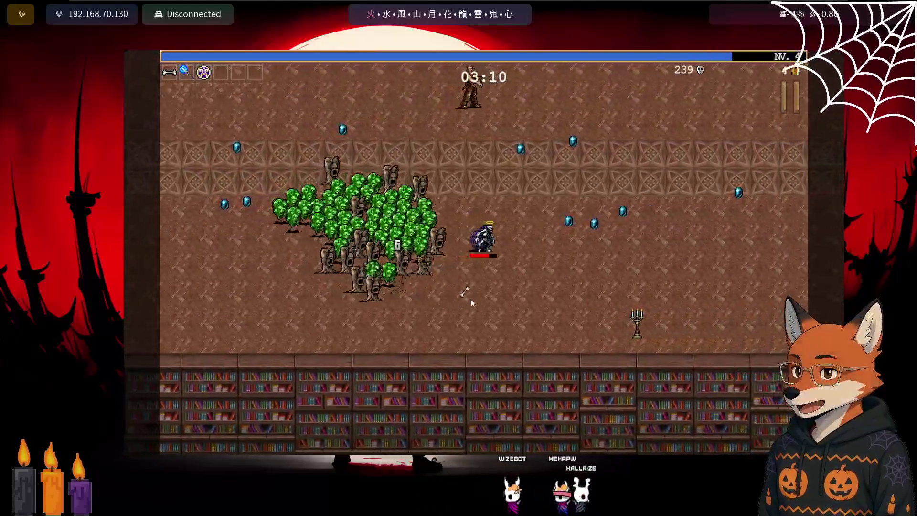
pyautogui.press('Up')
pyautogui.press('Up')
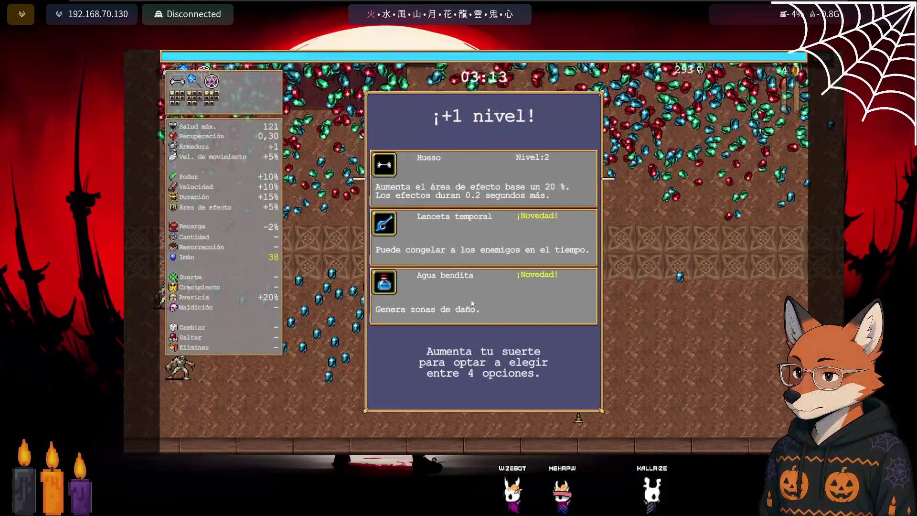
# Take the Hueso upgrade and walk up-left onto the treasure chest
pyautogui.click(452, 186)
pyautogui.press('Up')
pyautogui.press('Left')
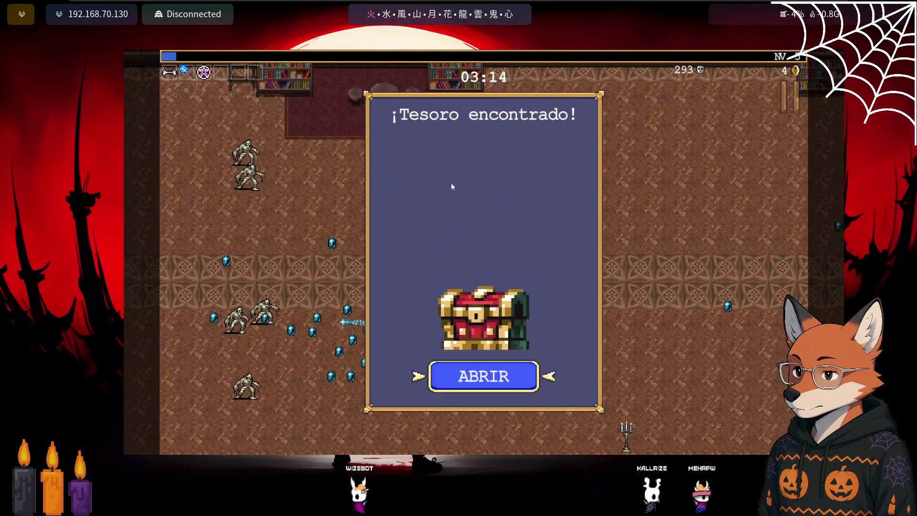
# Open the chest for 125 gold and Varita mágica level 2, then escape up-left from the ghouls
pyautogui.click(471, 378)
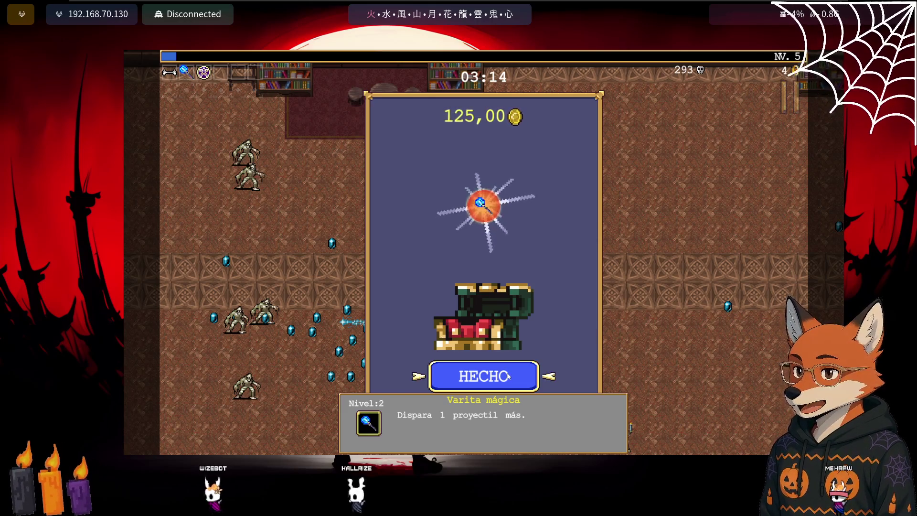
pyautogui.click(508, 375)
pyautogui.press('Left')
pyautogui.press('Up')
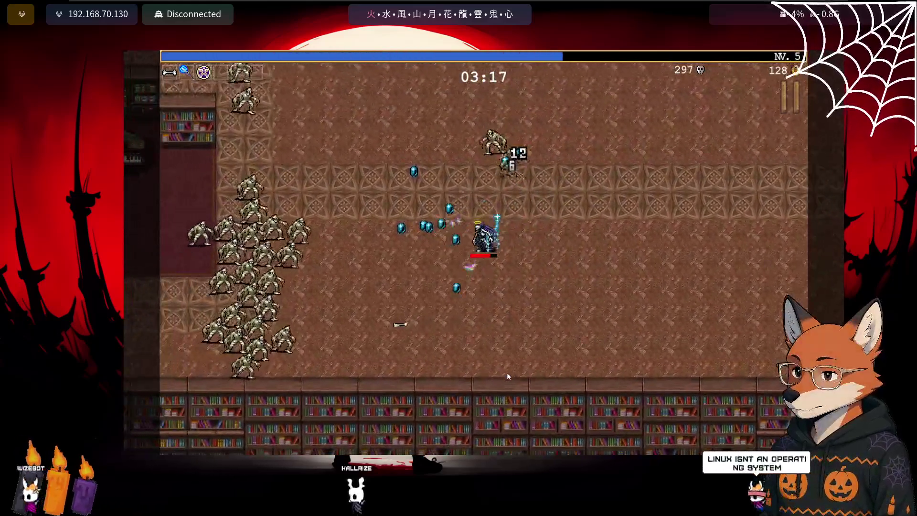
# Weave up and left past the piano room around the ghoul horde, then down-right collecting gems
pyautogui.press('Up')
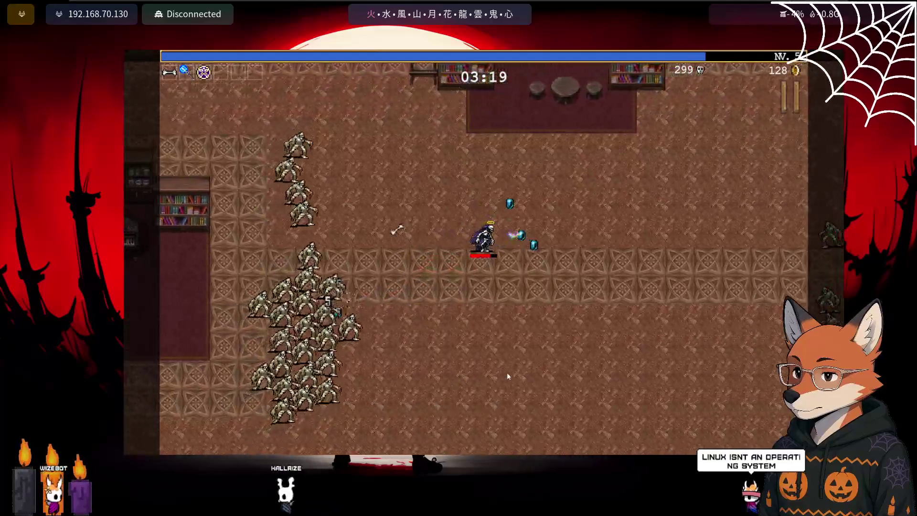
pyautogui.press('Down')
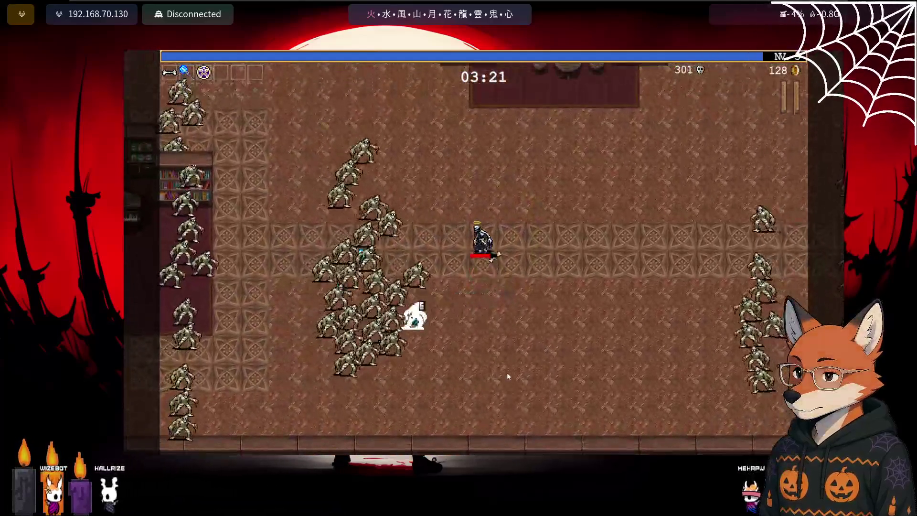
pyautogui.press('Up')
pyautogui.press('Left')
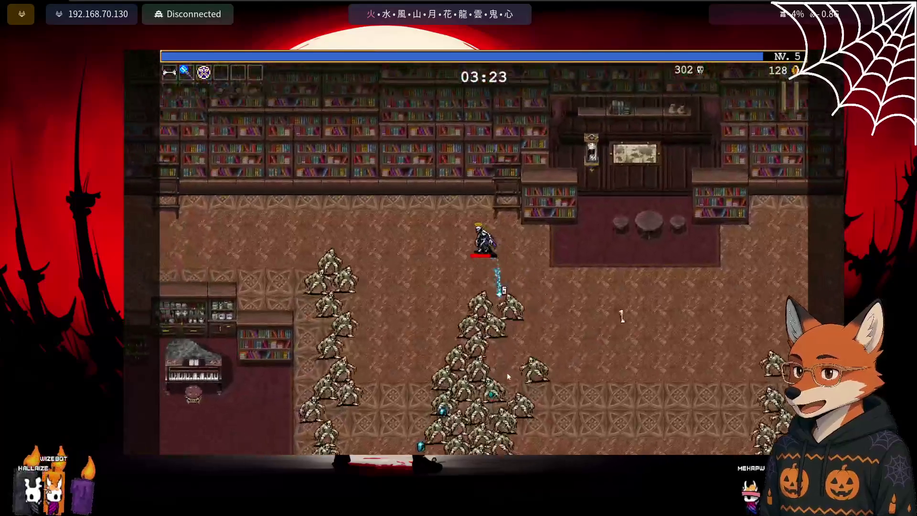
pyautogui.press('Left')
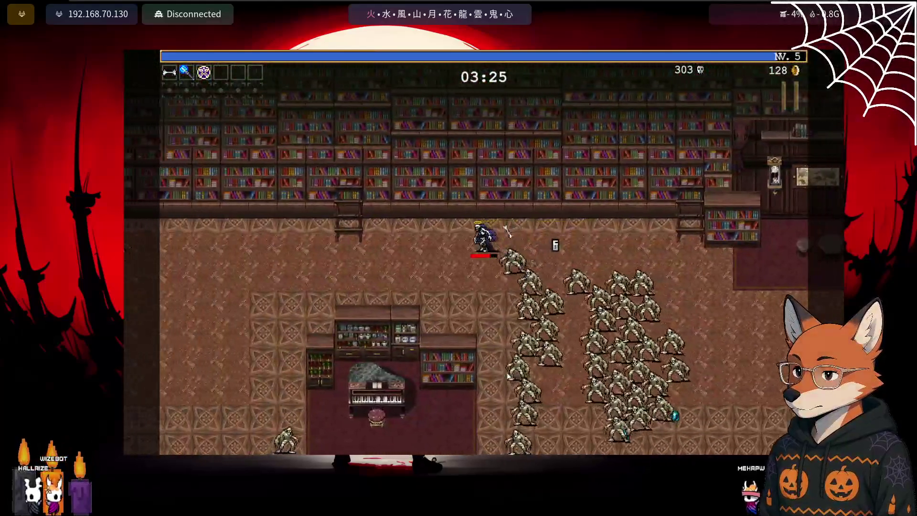
pyautogui.press('Left')
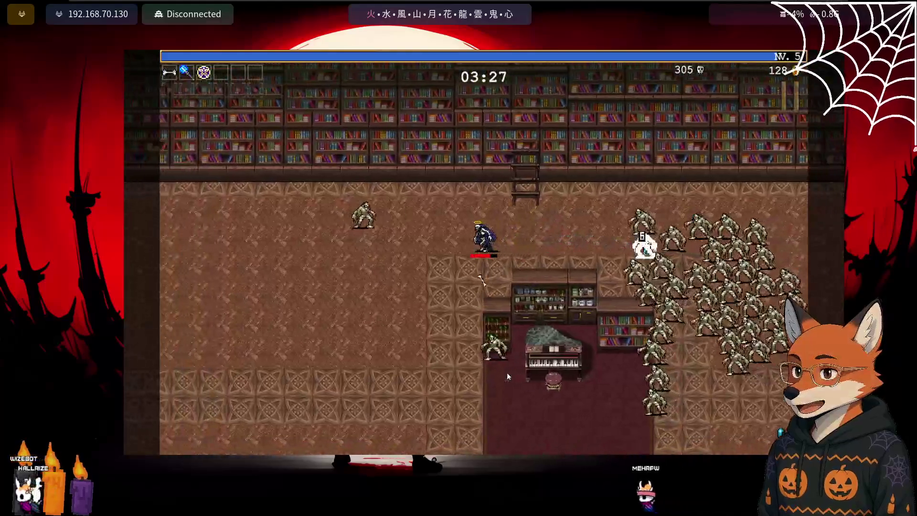
pyautogui.press('Down')
pyautogui.press('Left')
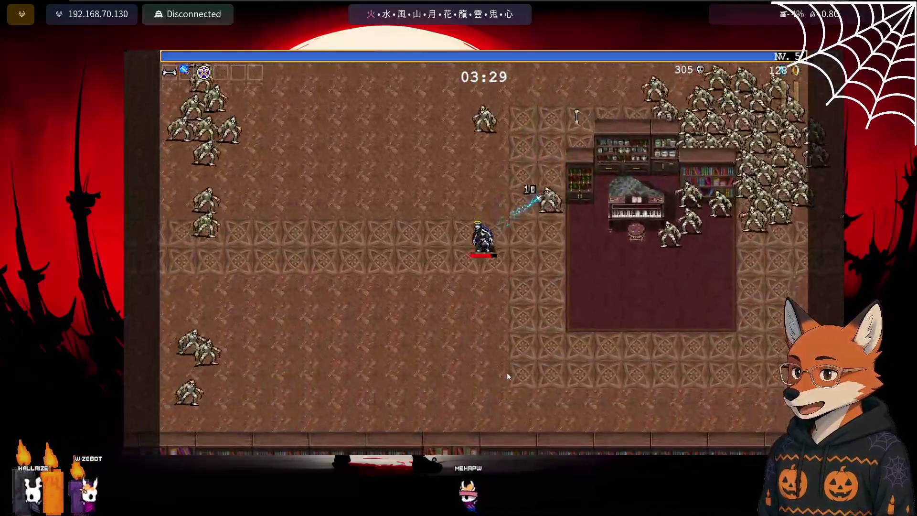
pyautogui.press('Down')
pyautogui.press('Right')
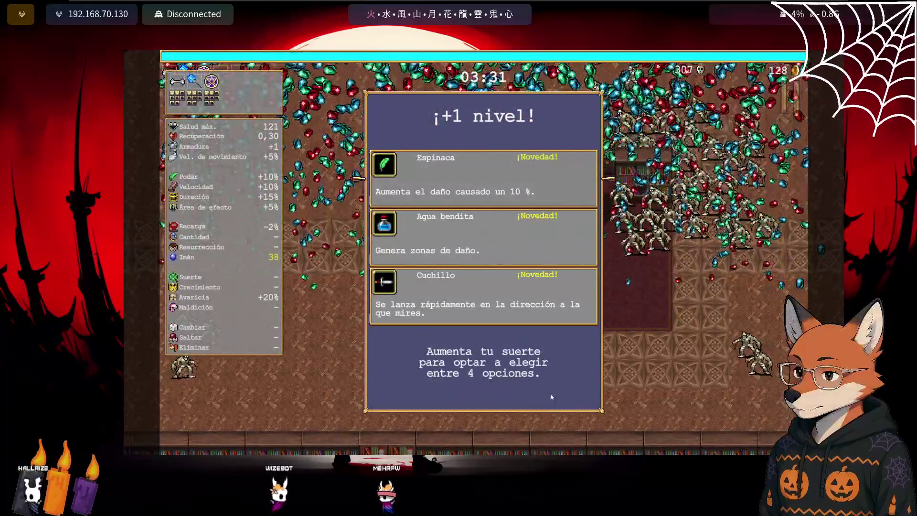
# Choose Cuchillo as the new weapon and walk away from the piano room
pyautogui.click(467, 318)
pyautogui.press('Left')
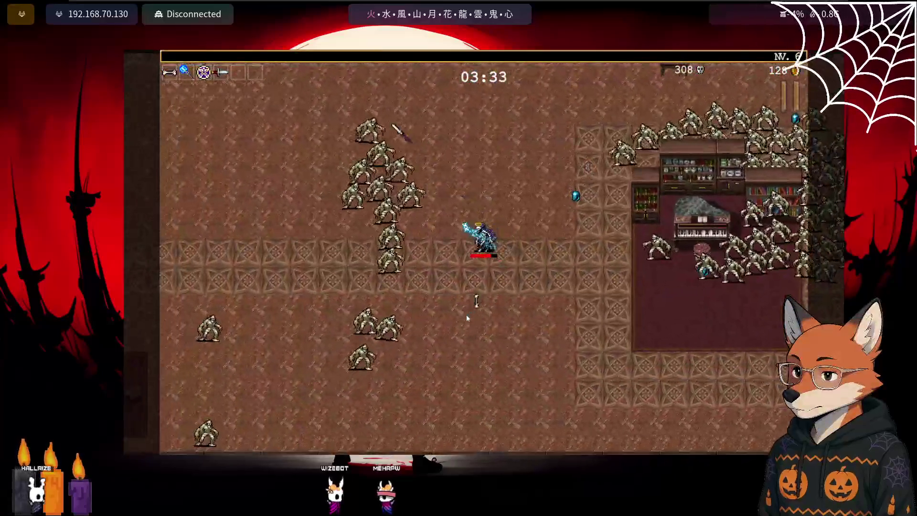
pyautogui.press('Down')
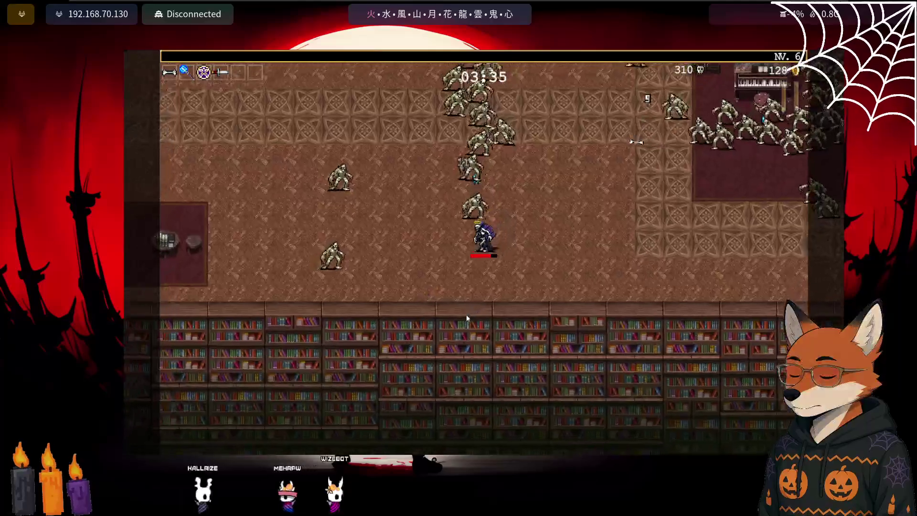
pyautogui.press('Up')
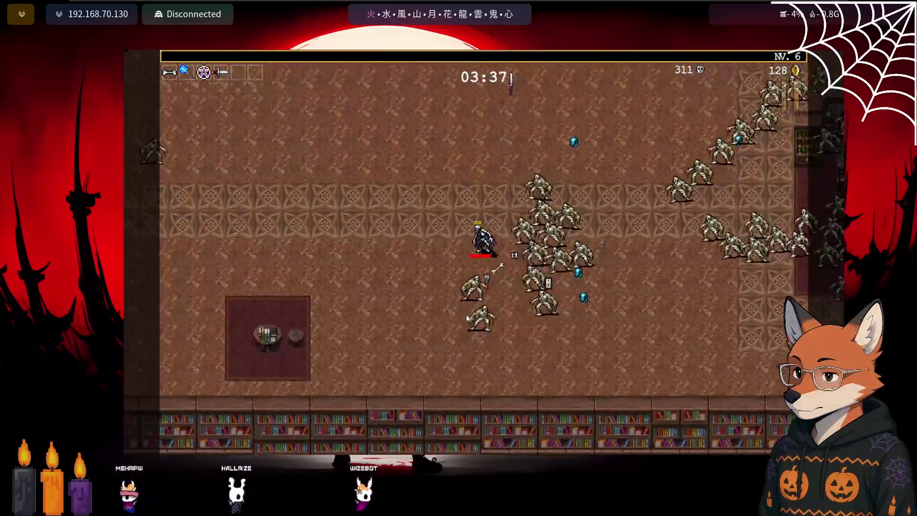
pyautogui.press('Right')
# Keep dodging the ghoul swarm, moving down, left and up-left to survive
pyautogui.press('Left')
pyautogui.press('Down')
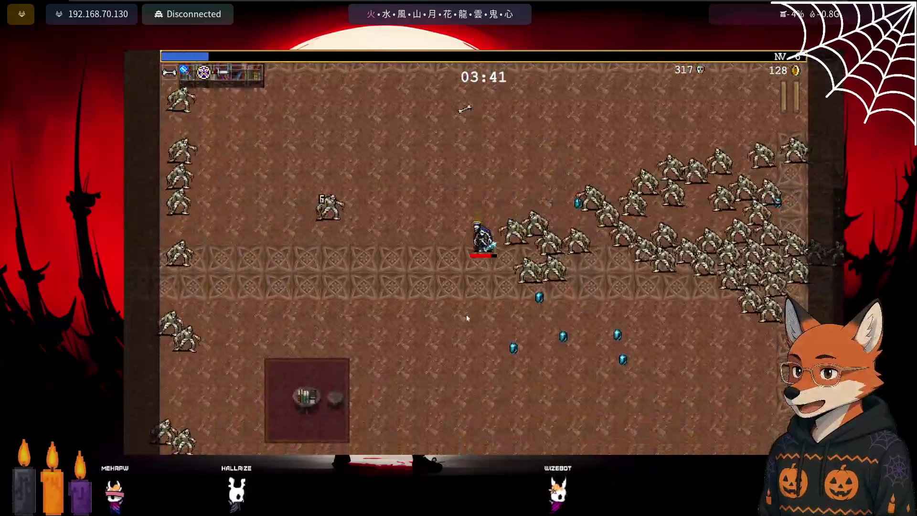
pyautogui.press('Right')
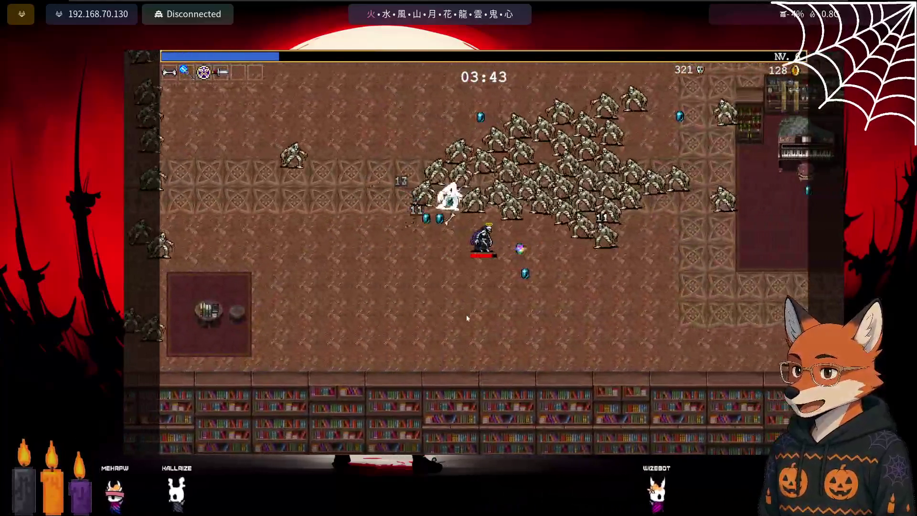
pyautogui.press('Down')
pyautogui.press('Left')
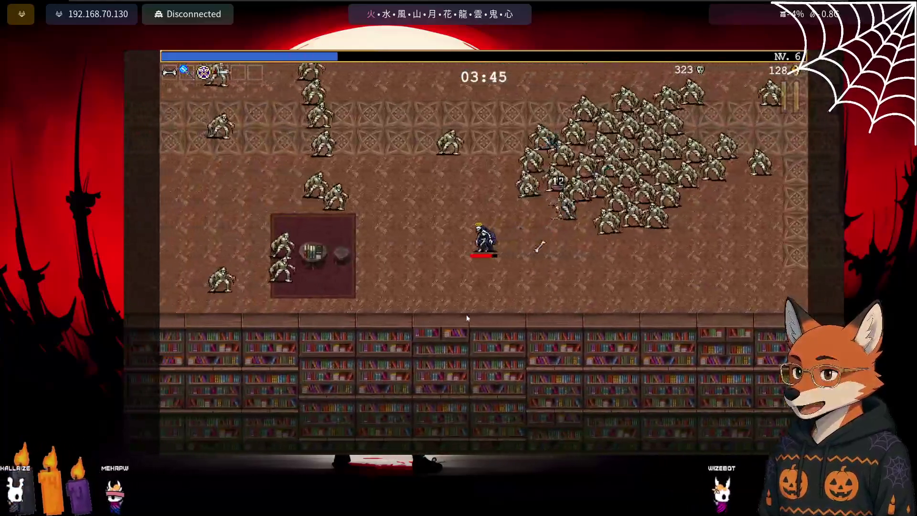
pyautogui.press('Up')
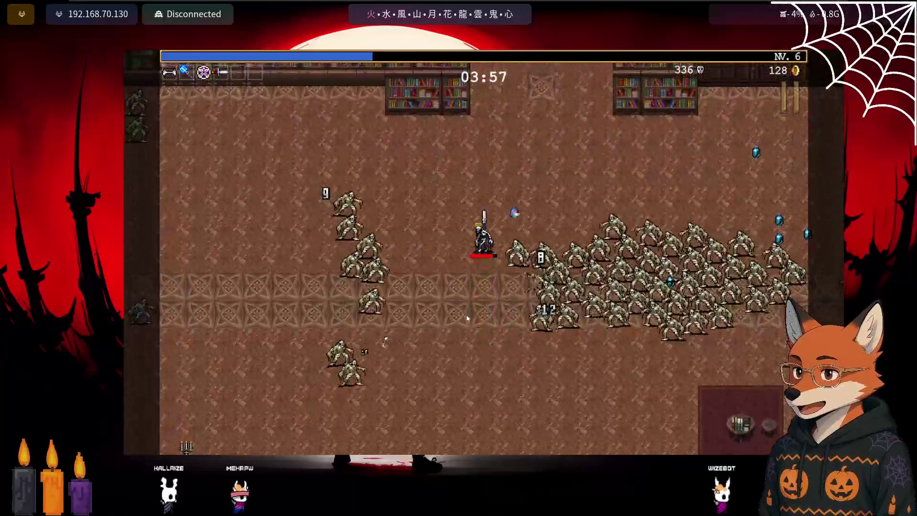
pyautogui.press('Left')
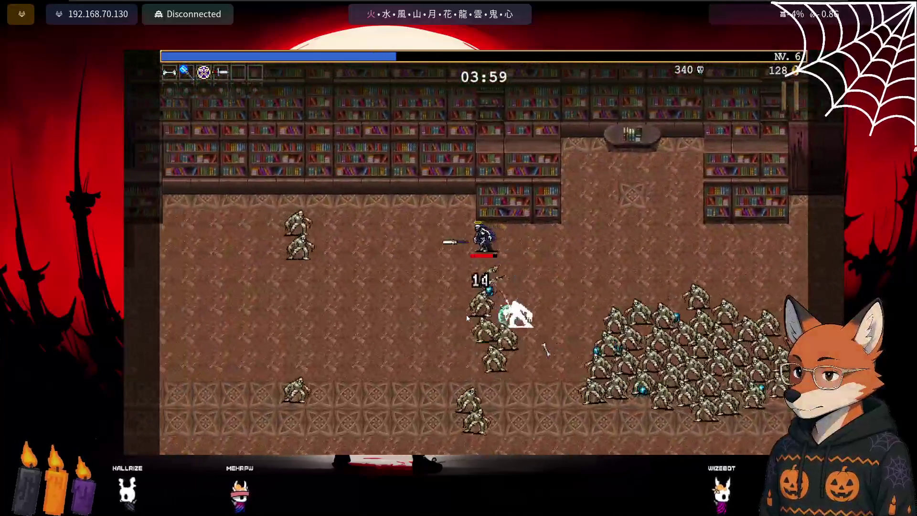
pyautogui.press('Down')
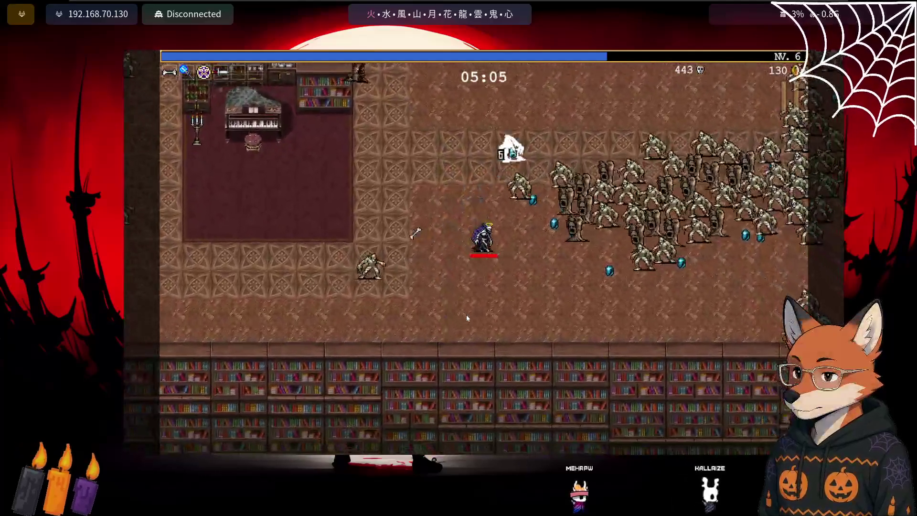
# Dodge the horde with WASD, heading left toward the piano room and up away from ghouls
pyautogui.press('w')
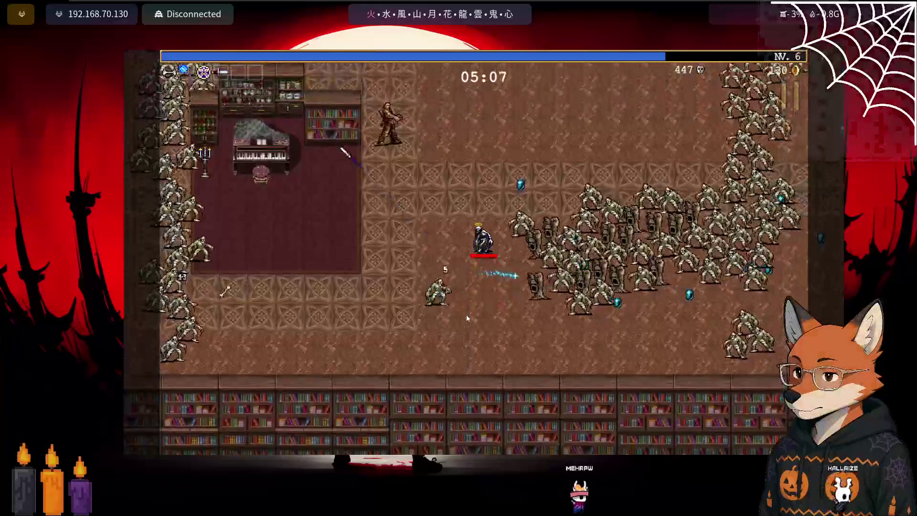
pyautogui.press('a')
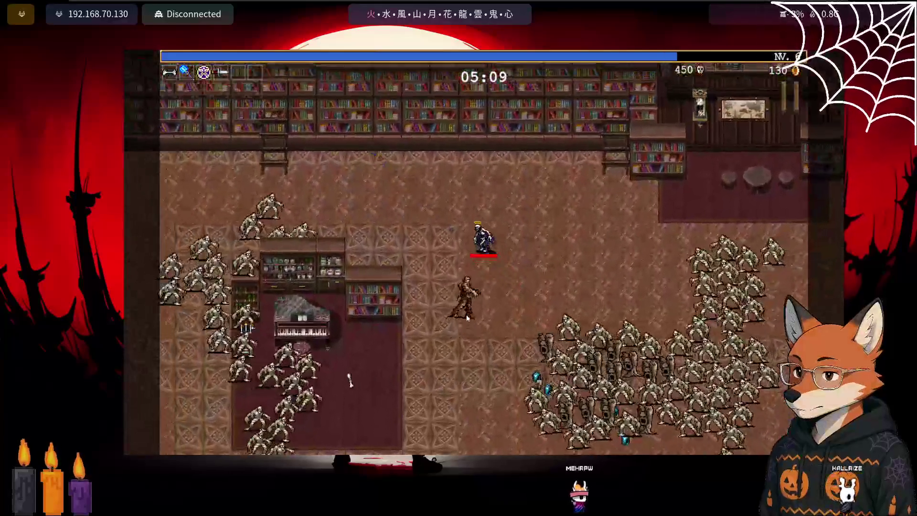
pyautogui.press('s')
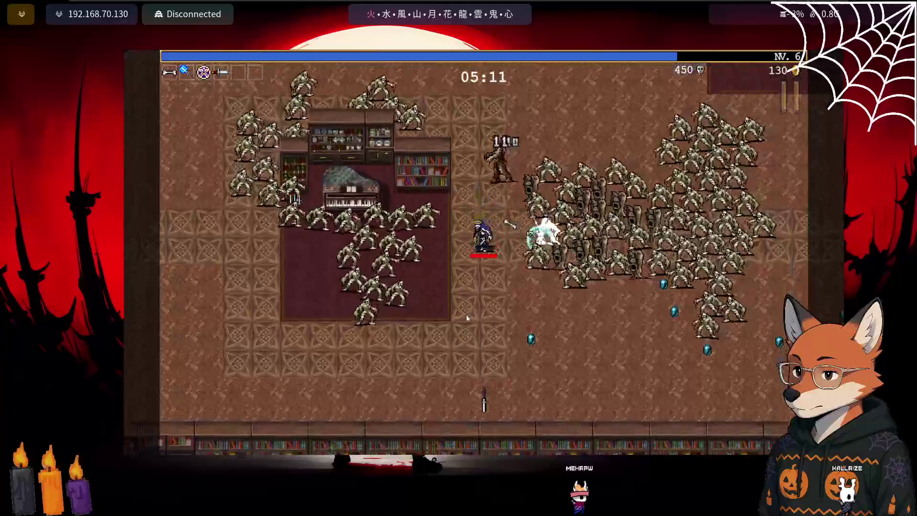
pyautogui.press('a')
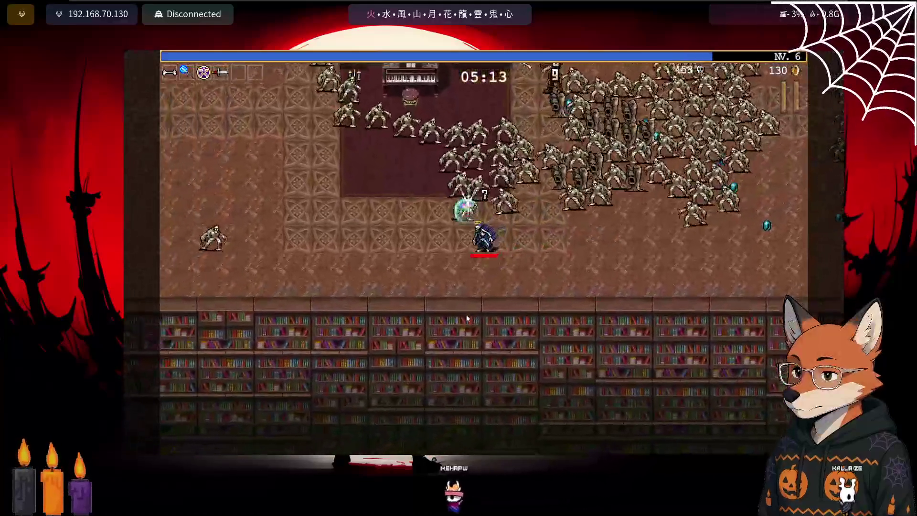
pyautogui.press('a')
pyautogui.press('w')
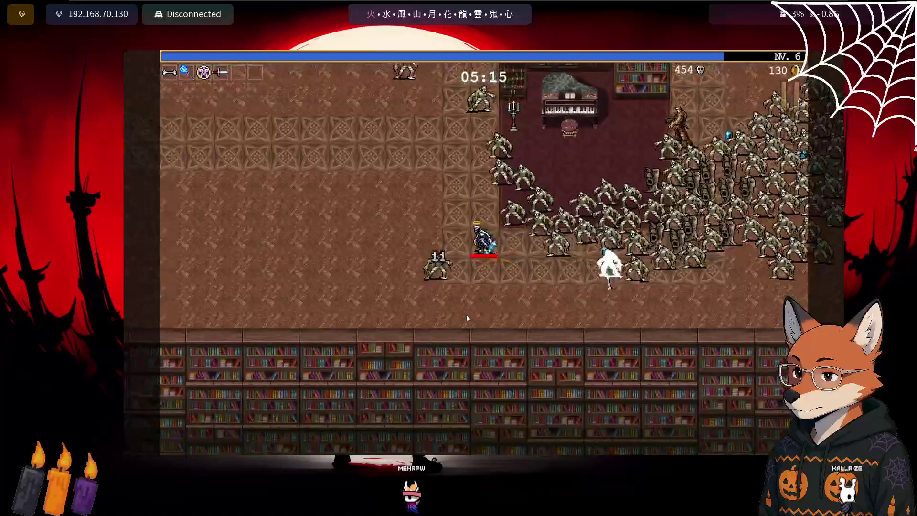
pyautogui.press('w')
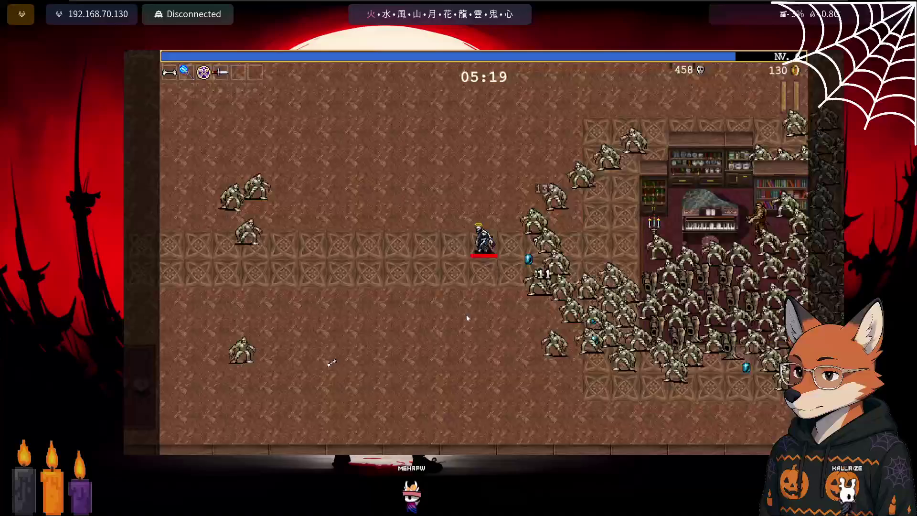
pyautogui.press('a')
pyautogui.press('s')
pyautogui.press('w')
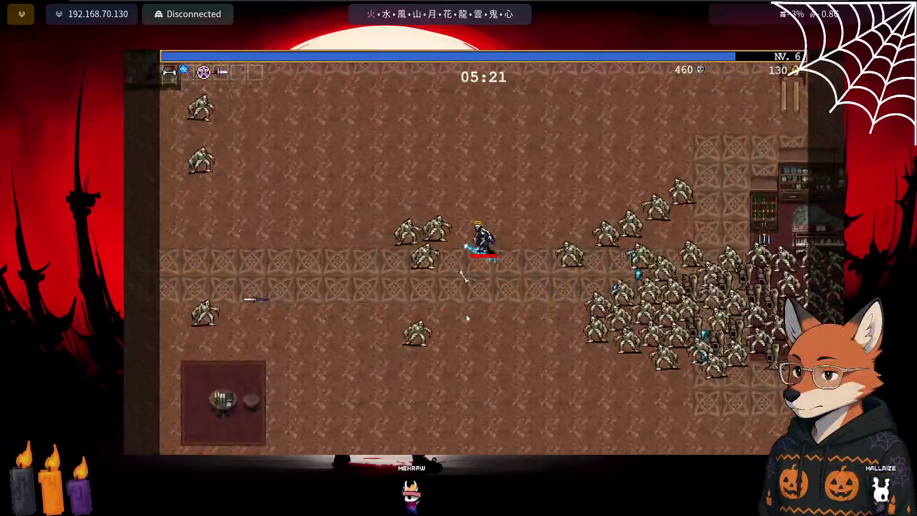
pyautogui.press('s')
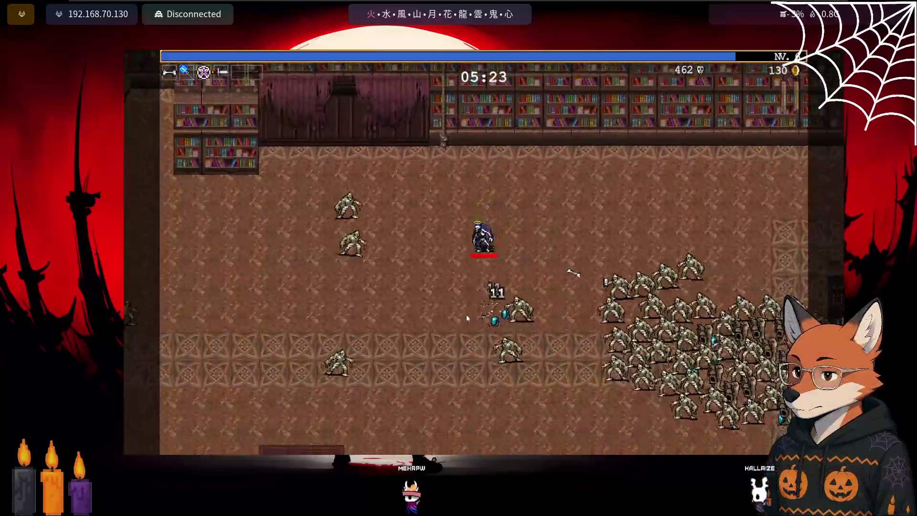
# Keep weaving up-left and down-left along the bookshelves, then collect gems down-left
pyautogui.press('a')
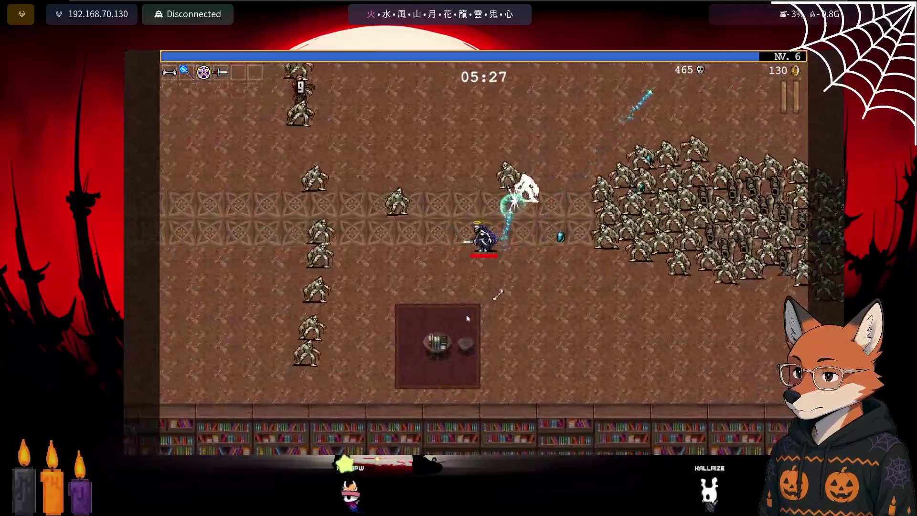
pyautogui.press('w')
pyautogui.press('w')
pyautogui.press('a')
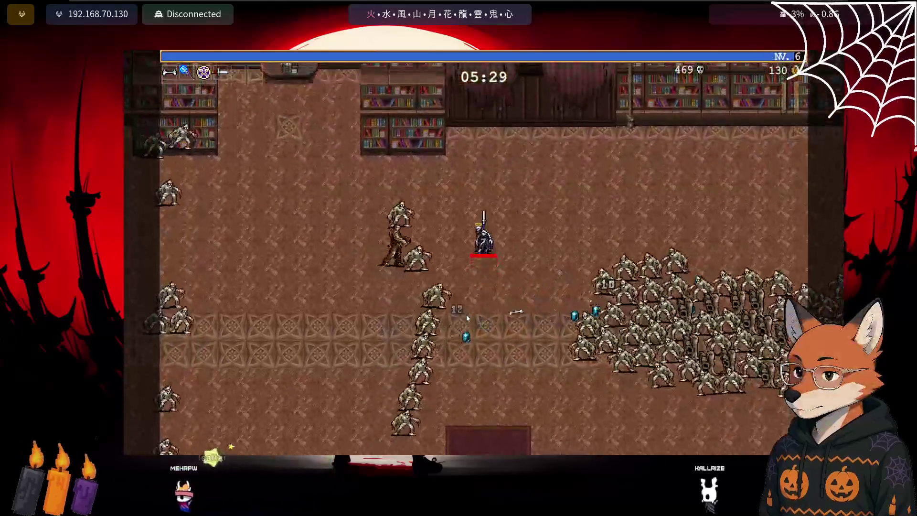
pyautogui.press('s')
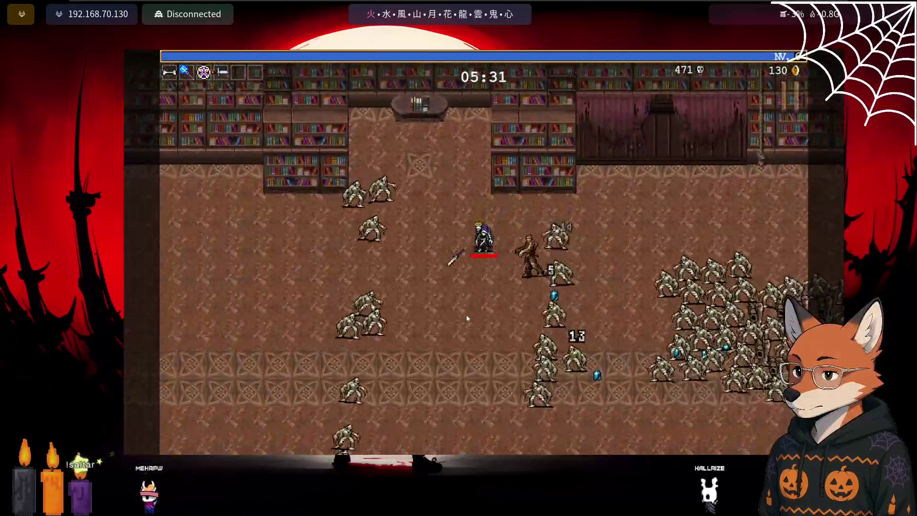
pyautogui.press('s')
pyautogui.press('a')
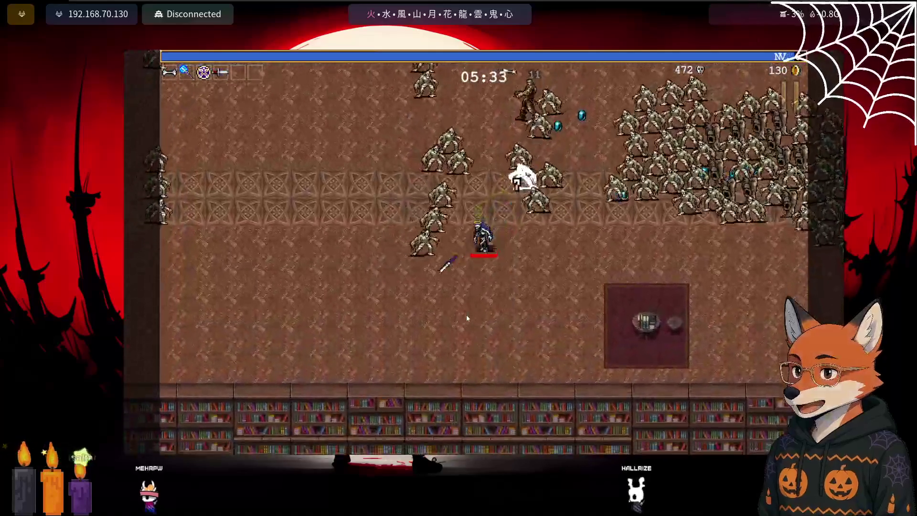
pyautogui.press('w')
pyautogui.press('a')
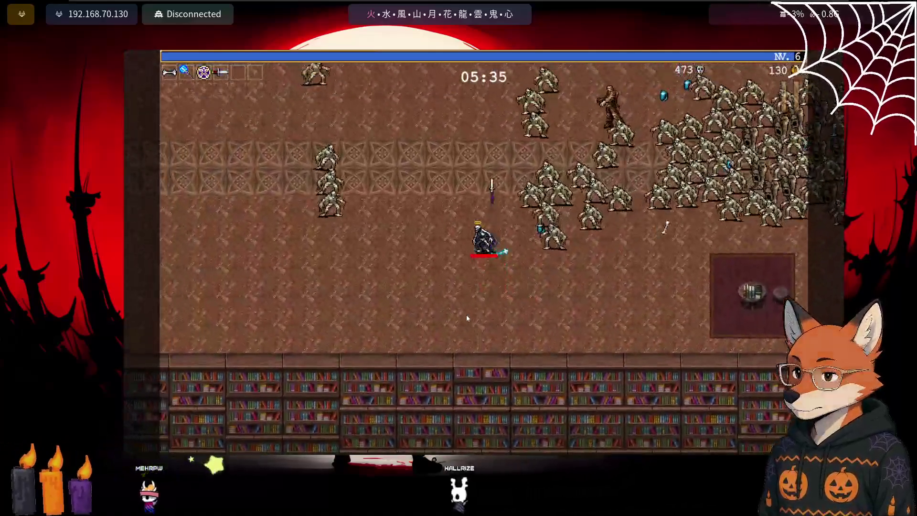
pyautogui.press('w')
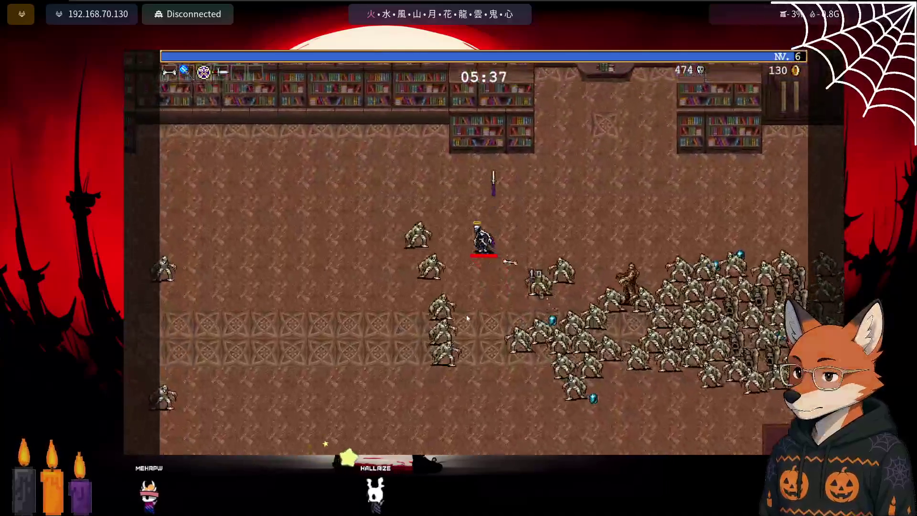
pyautogui.press('s')
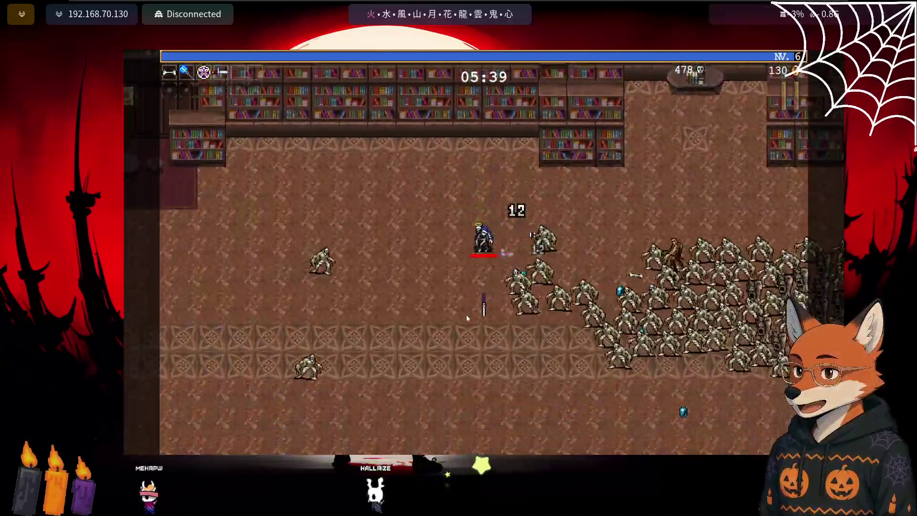
pyautogui.press('a')
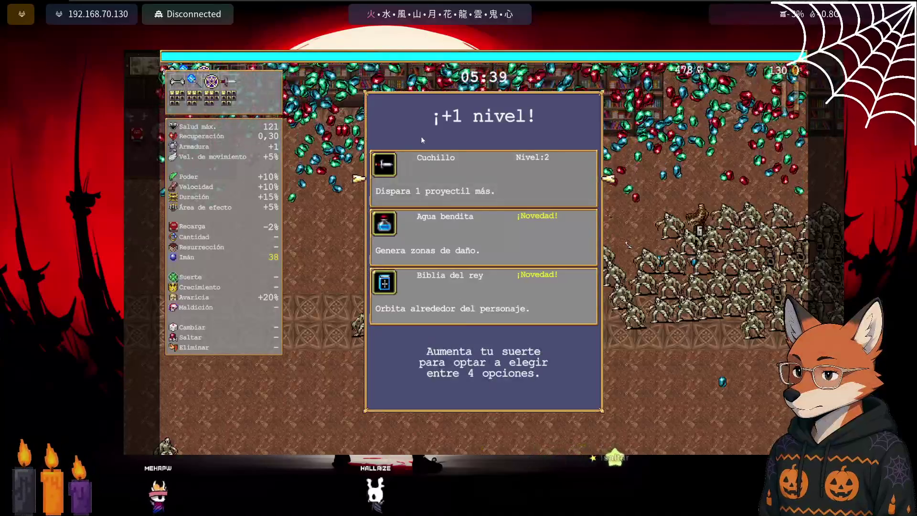
# Upgrade Cuchillo and move down-left away from the horde
pyautogui.click(503, 183)
pyautogui.press('s')
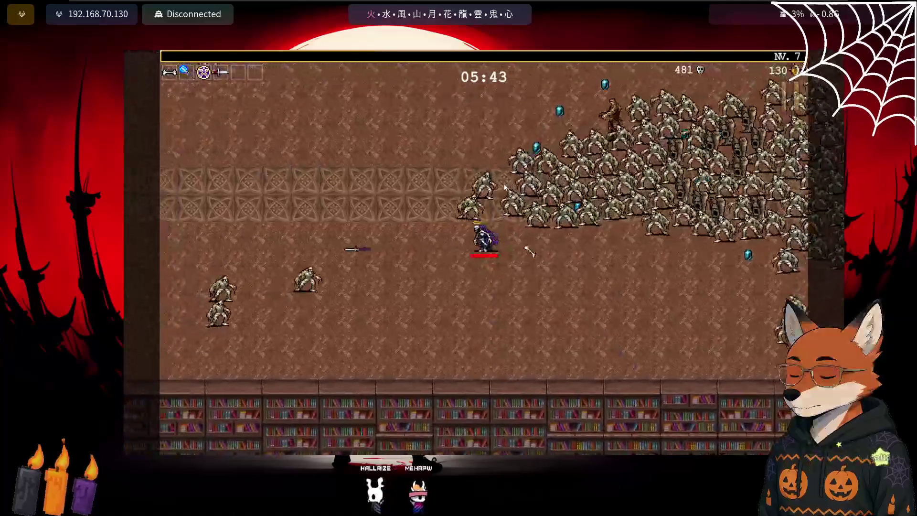
pyautogui.press('w')
pyautogui.press('w')
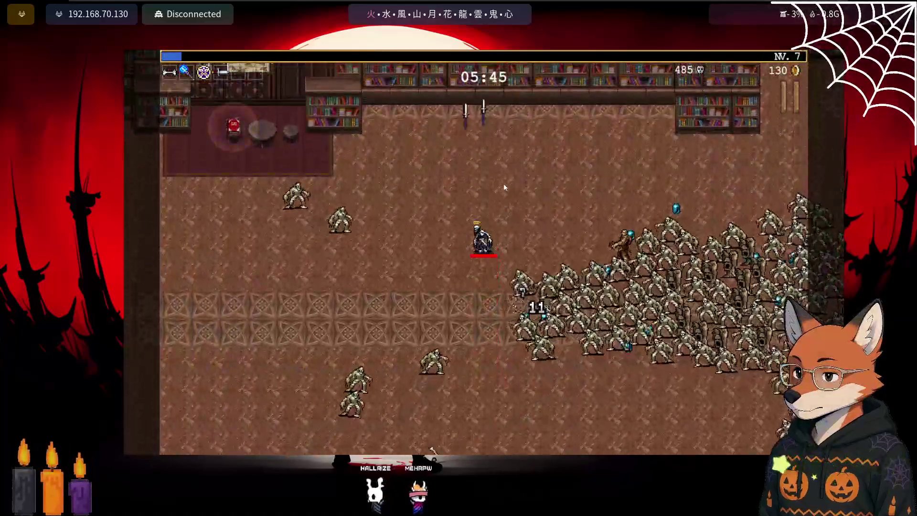
pyautogui.press('s')
pyautogui.press('a')
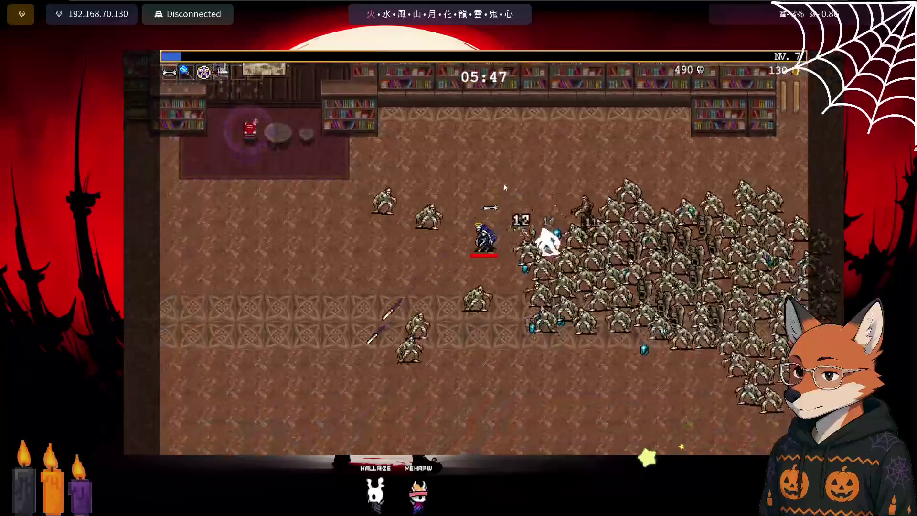
# Collect gems to the right, take the Hueso upgrade, and open the treasure chest
pyautogui.press('d')
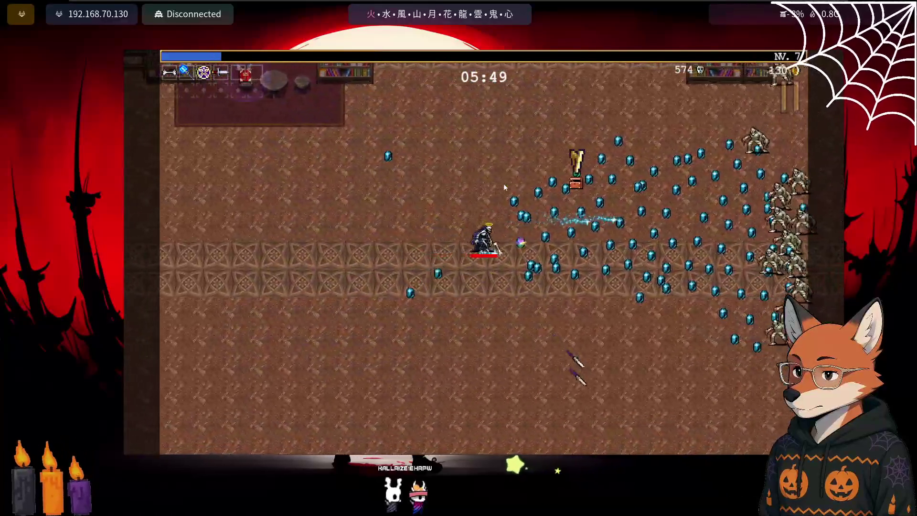
pyautogui.press('w')
pyautogui.press('d')
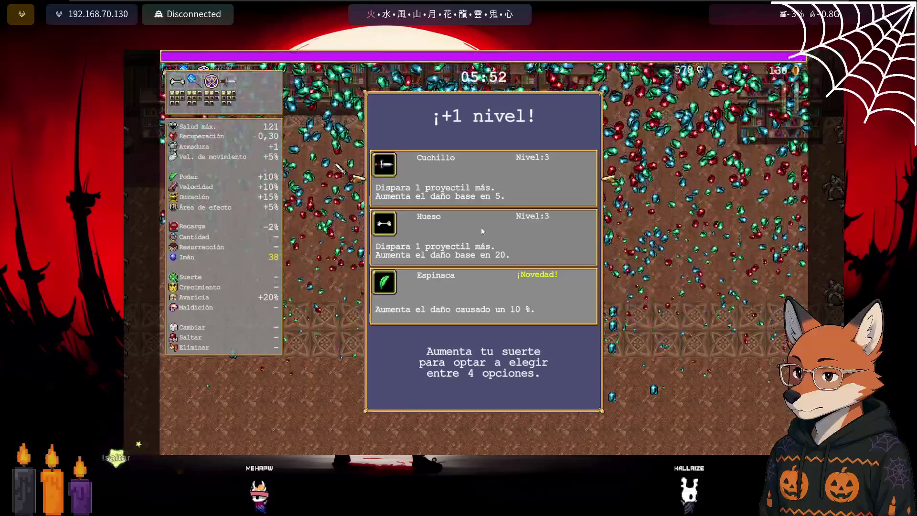
pyautogui.click(481, 227)
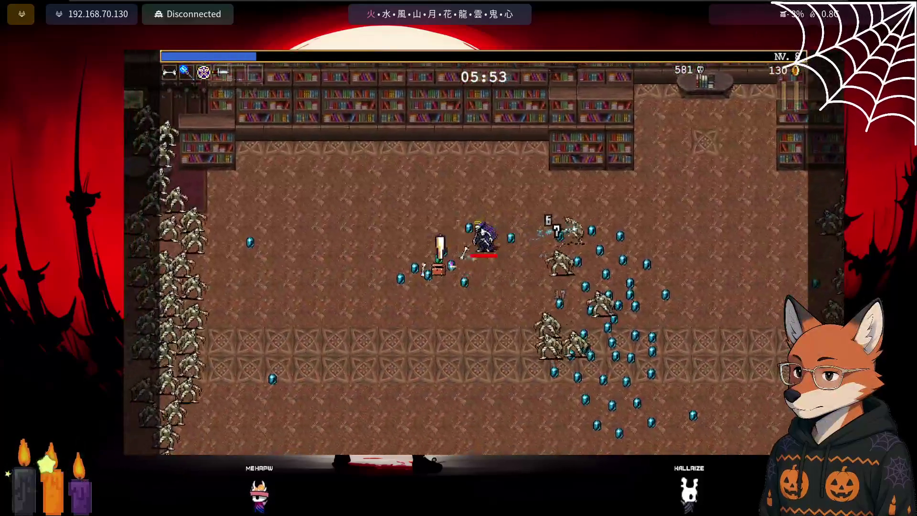
pyautogui.click(472, 376)
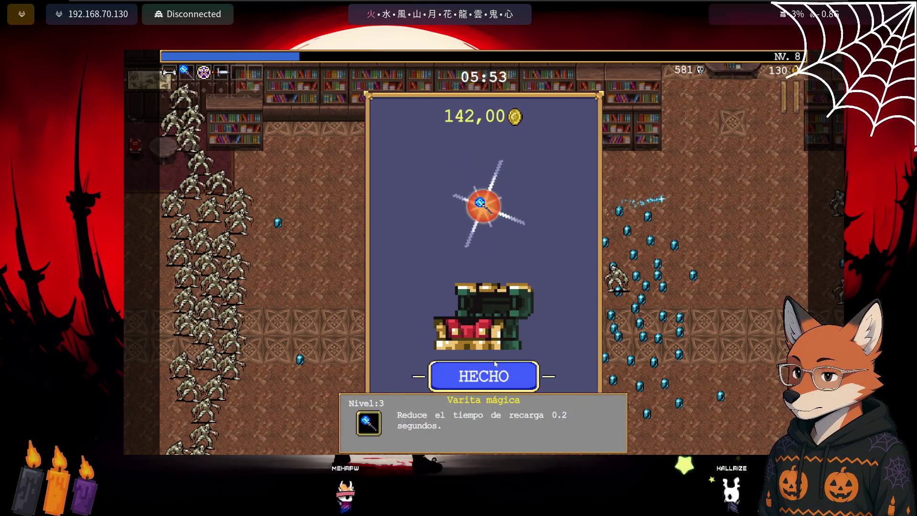
# Close the chest rewards (Varita mágica level 3, gold 271) and move down-right
pyautogui.click(492, 374)
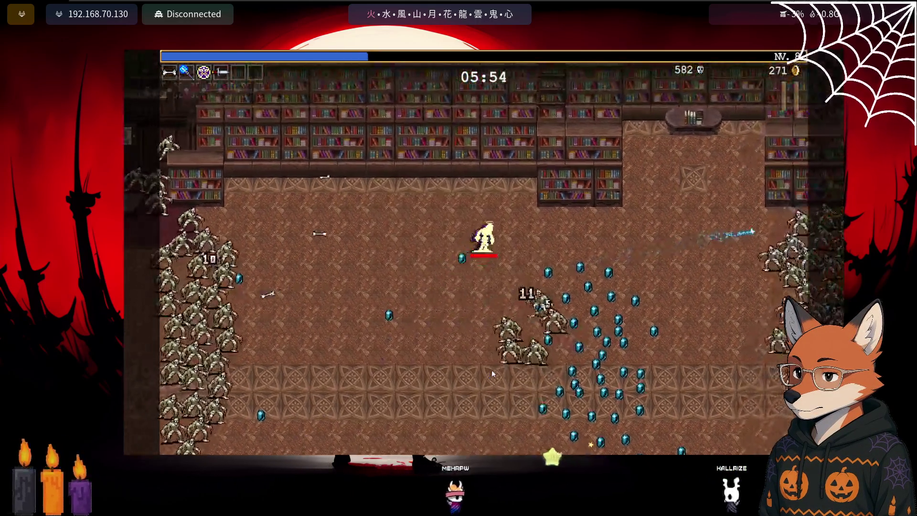
pyautogui.press('Down')
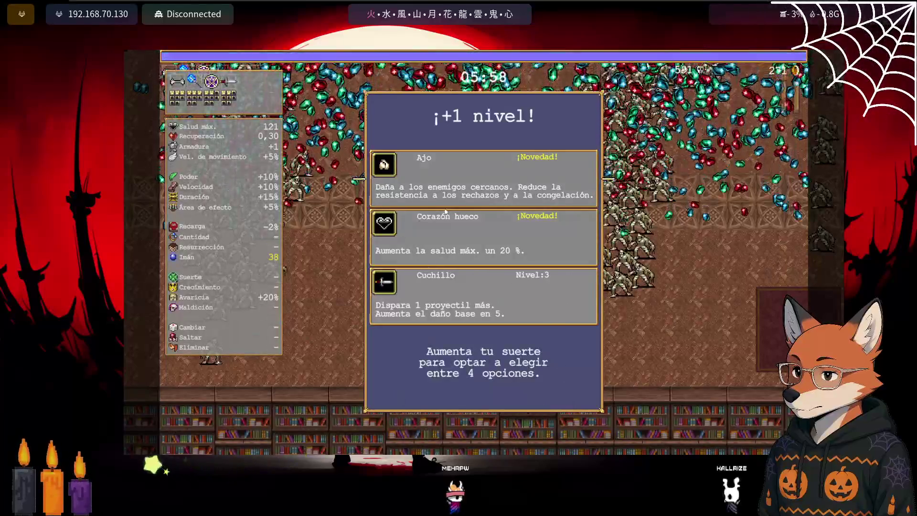
# Take Ajo as a new weapon and walk across the library onto the red Tomo vacío tome
pyautogui.click(480, 157)
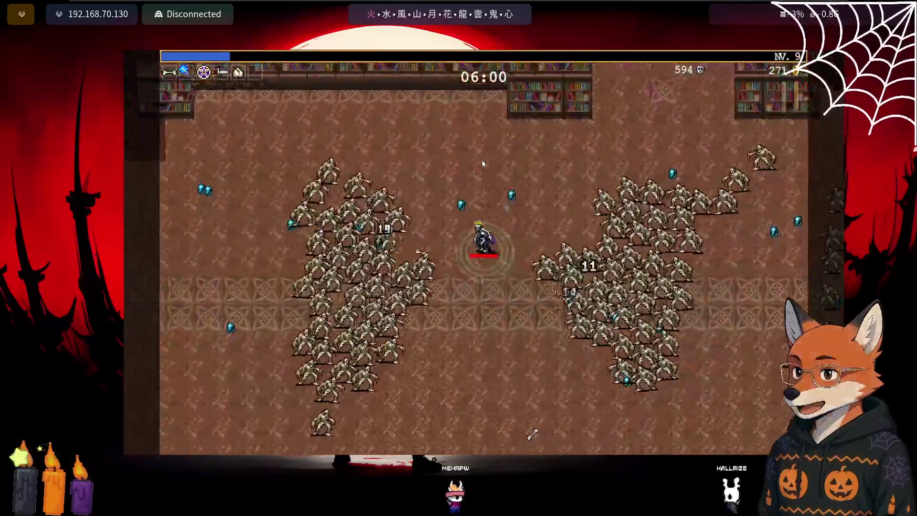
pyautogui.press('Up')
pyautogui.press('Left')
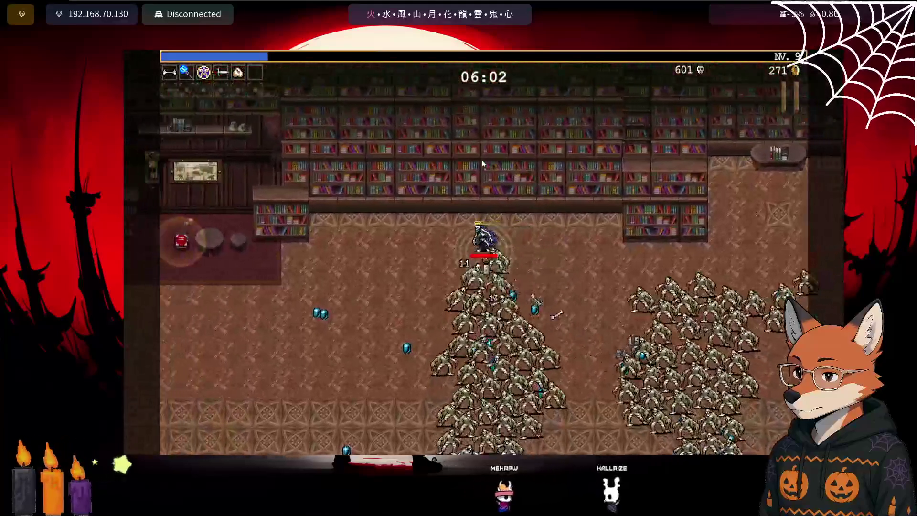
pyautogui.press('Down')
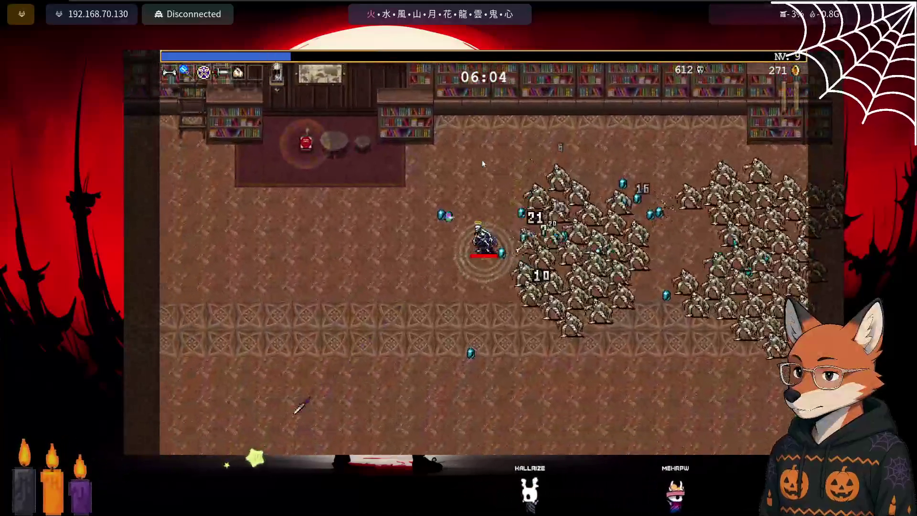
pyautogui.press('Left')
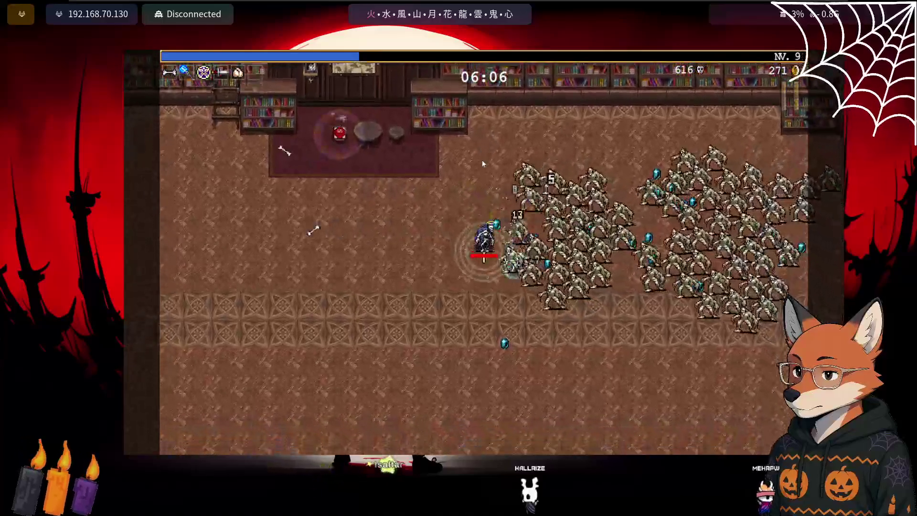
pyautogui.press('Down')
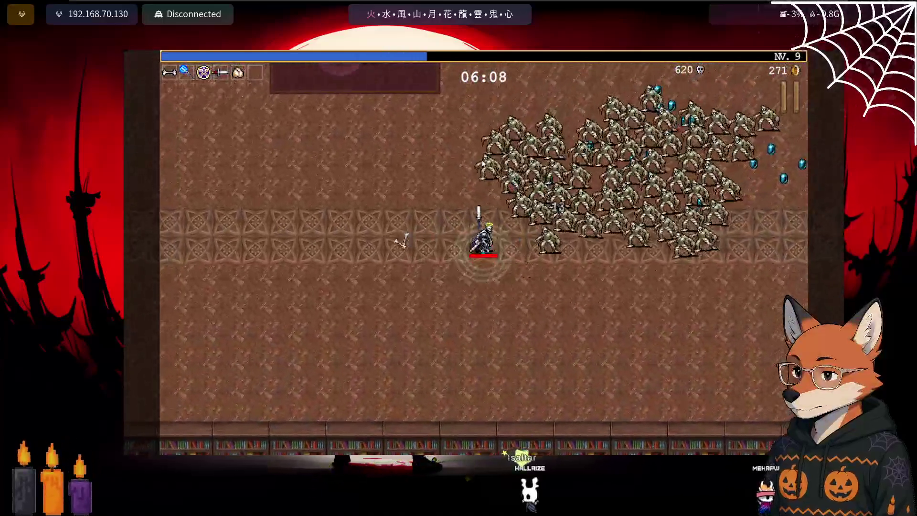
pyautogui.press('Up')
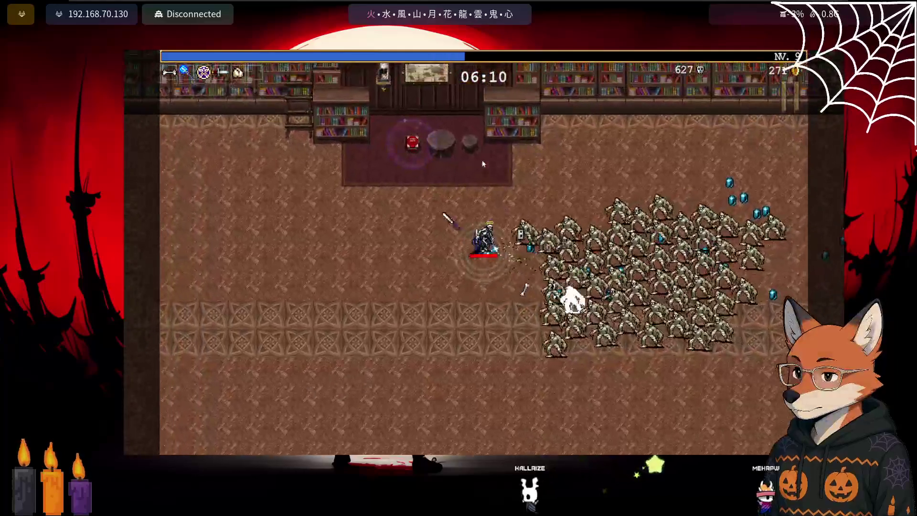
pyautogui.press('Up')
pyautogui.press('Left')
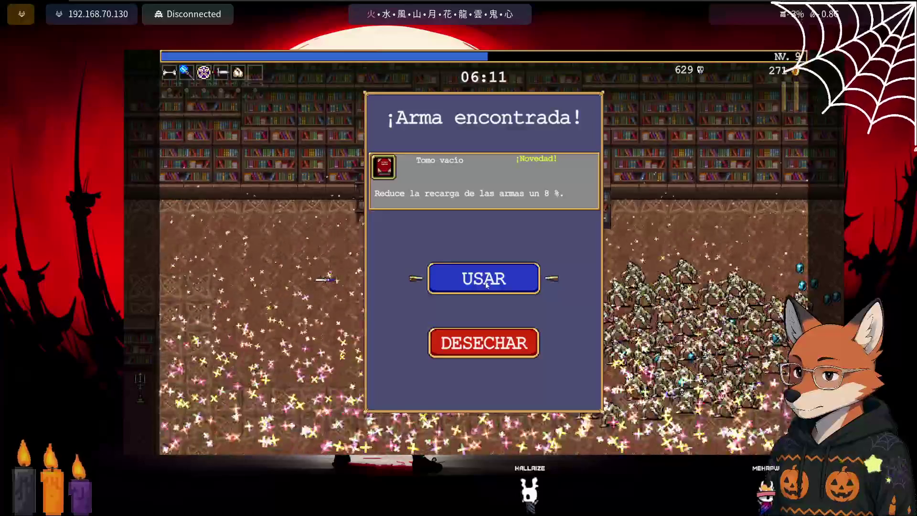
# Equip Tomo vacío with USAR, then move down-left and right past the horde collecting gems
pyautogui.click(486, 284)
pyautogui.press('Down')
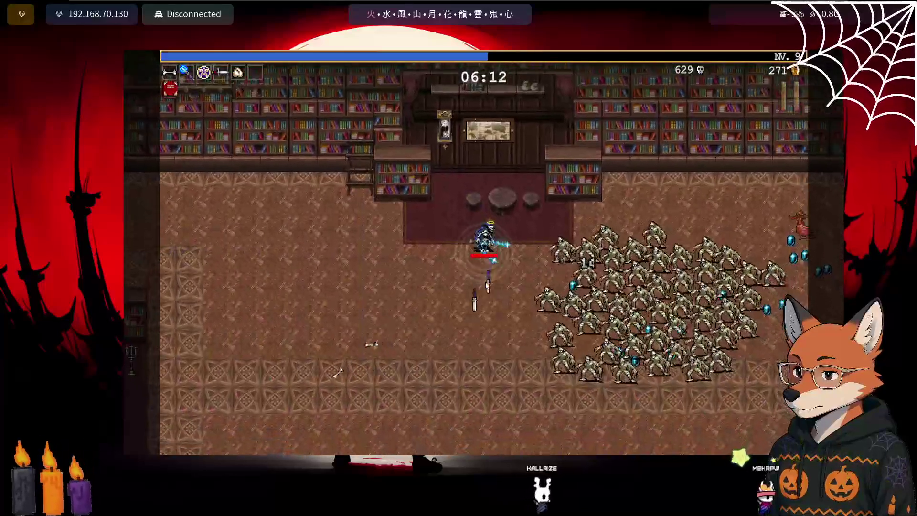
pyautogui.press('Left')
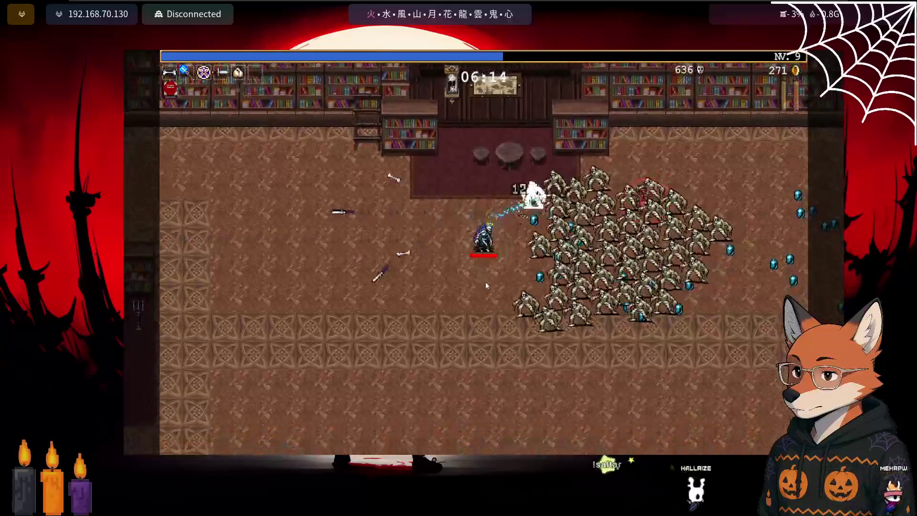
pyautogui.press('Down')
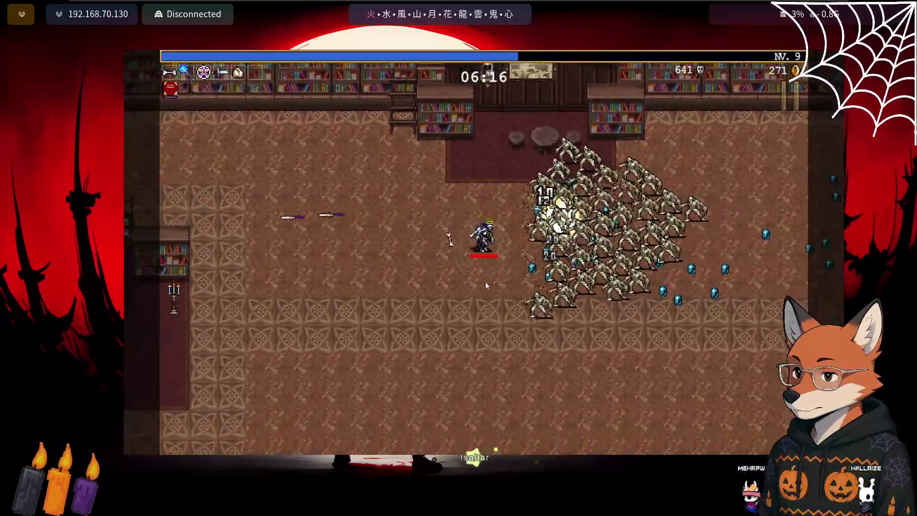
pyautogui.press('Right')
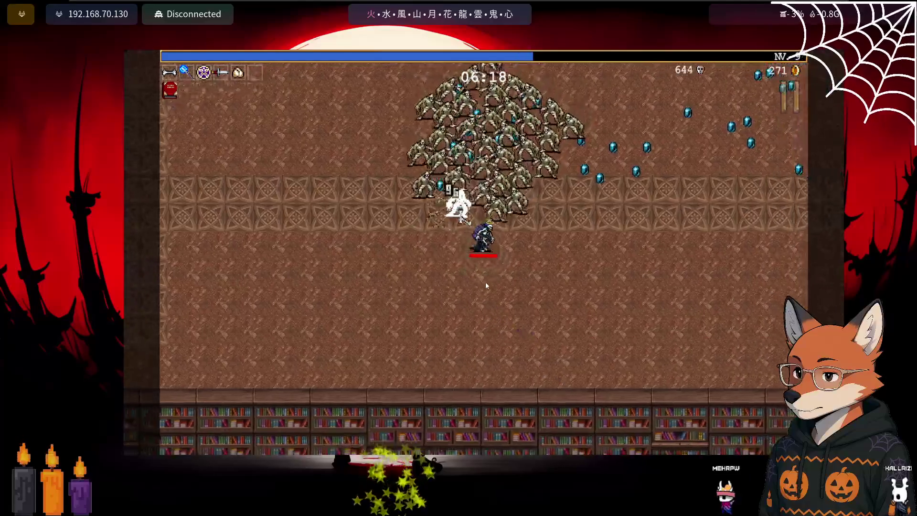
pyautogui.press('Up')
pyautogui.press('Right')
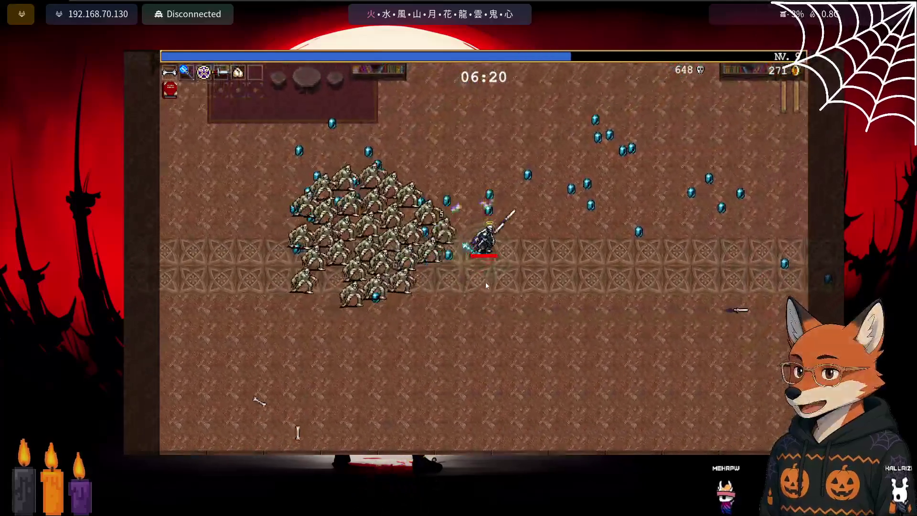
pyautogui.press('Down')
pyautogui.press('Right')
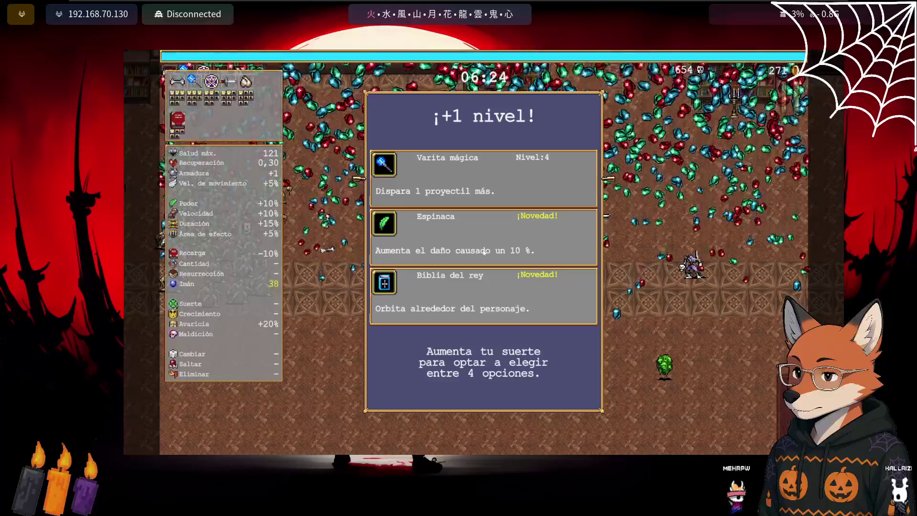
# Upgrade Varita mágica to level 4 and zigzag down and up-left to dodge enemies
pyautogui.click(512, 185)
pyautogui.press('Down')
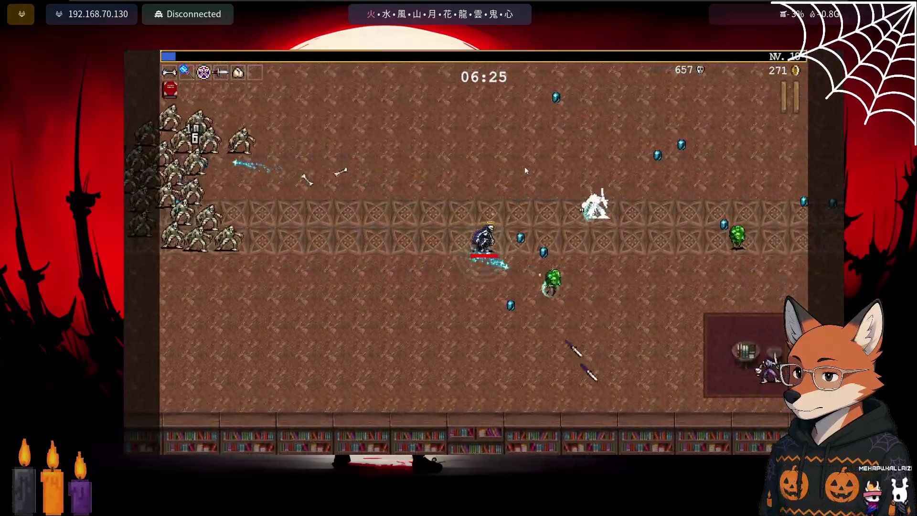
pyautogui.press('Up')
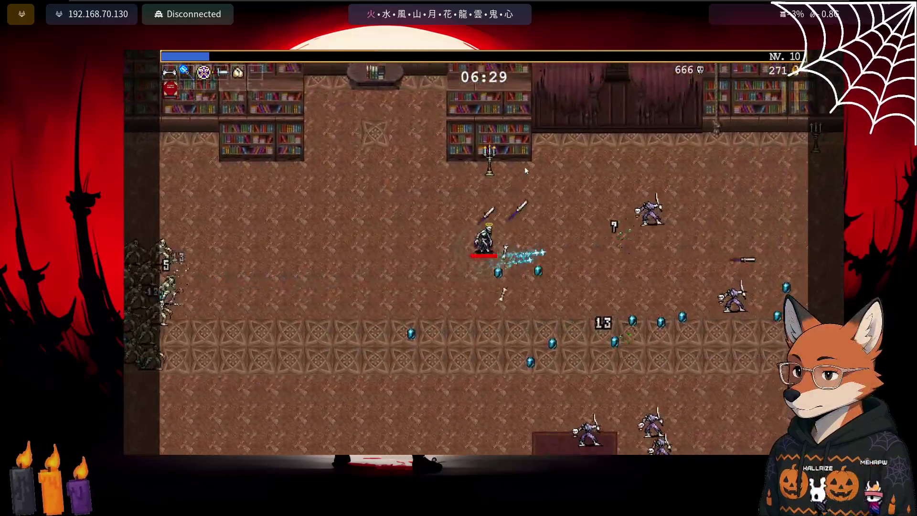
pyautogui.press('Down')
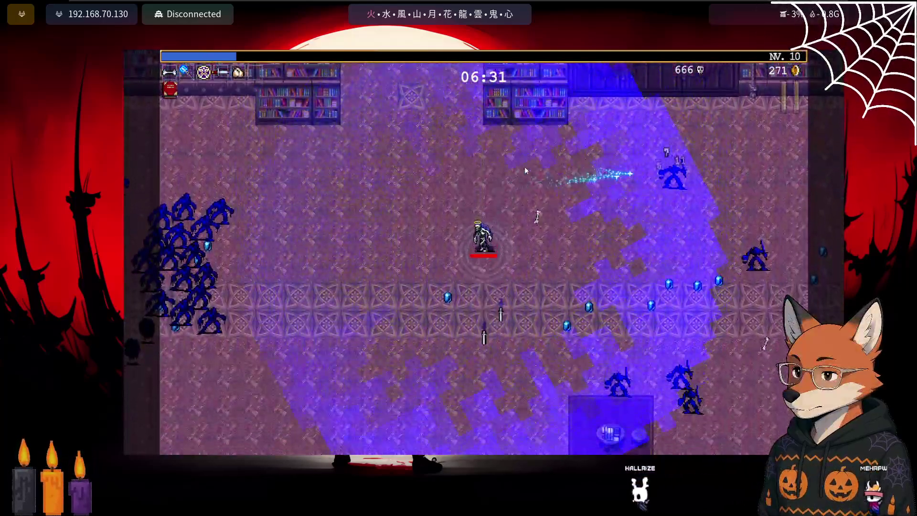
pyautogui.press('Left')
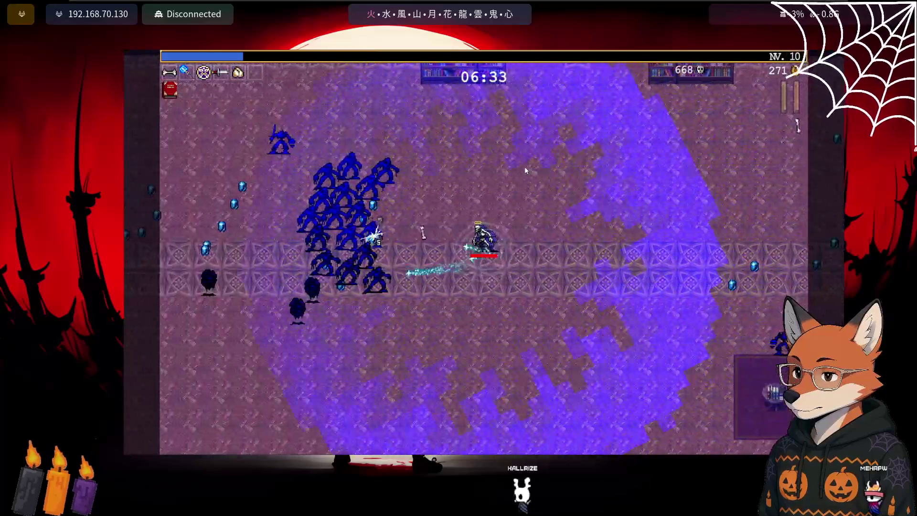
pyautogui.press('Down')
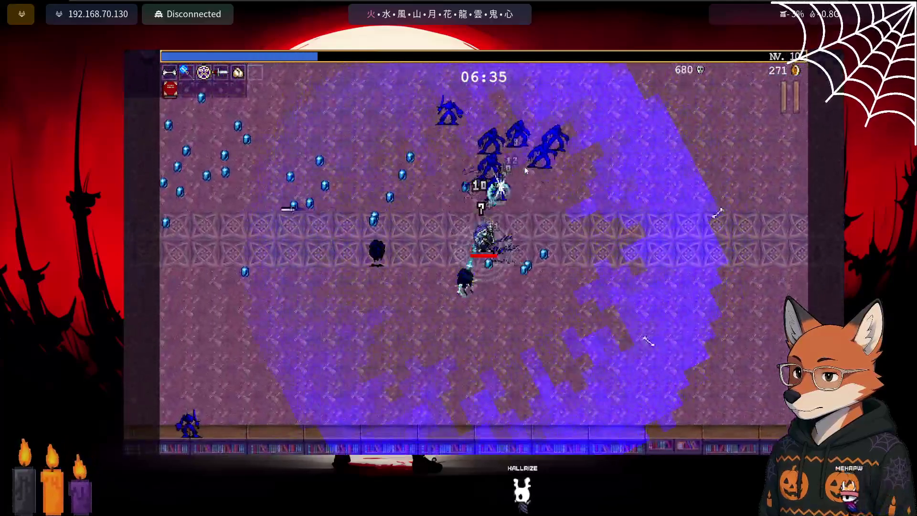
pyautogui.press('Up')
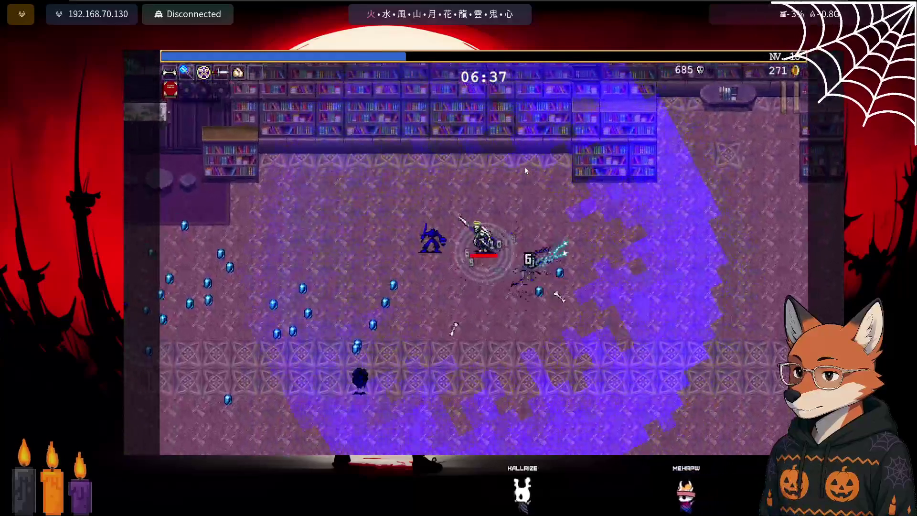
pyautogui.press('Down')
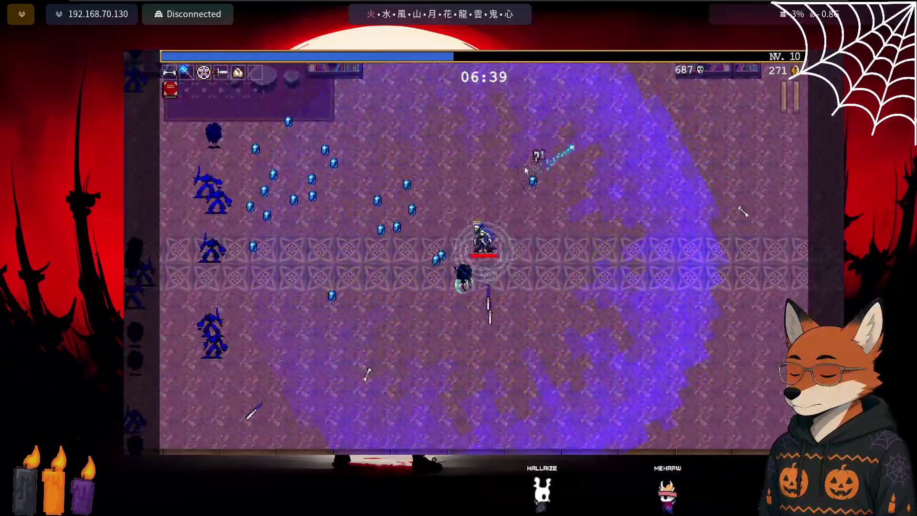
pyautogui.press('Up')
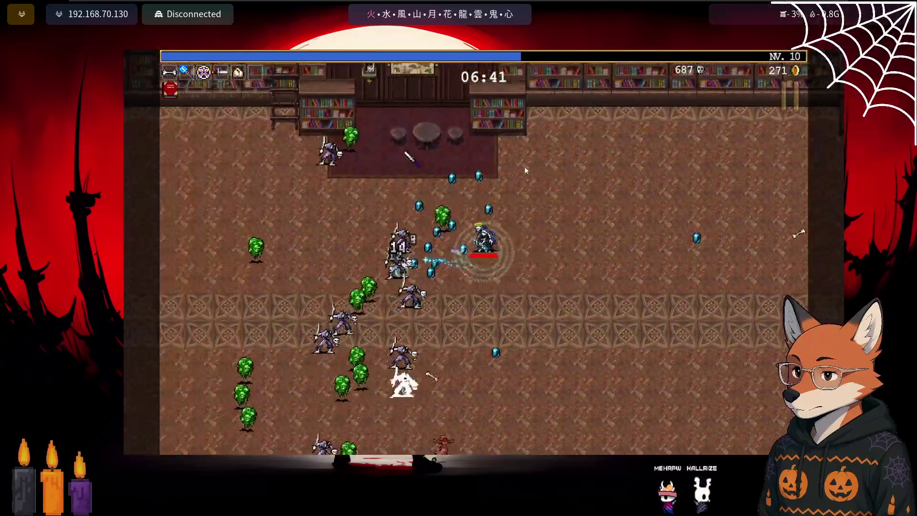
pyautogui.press('Down')
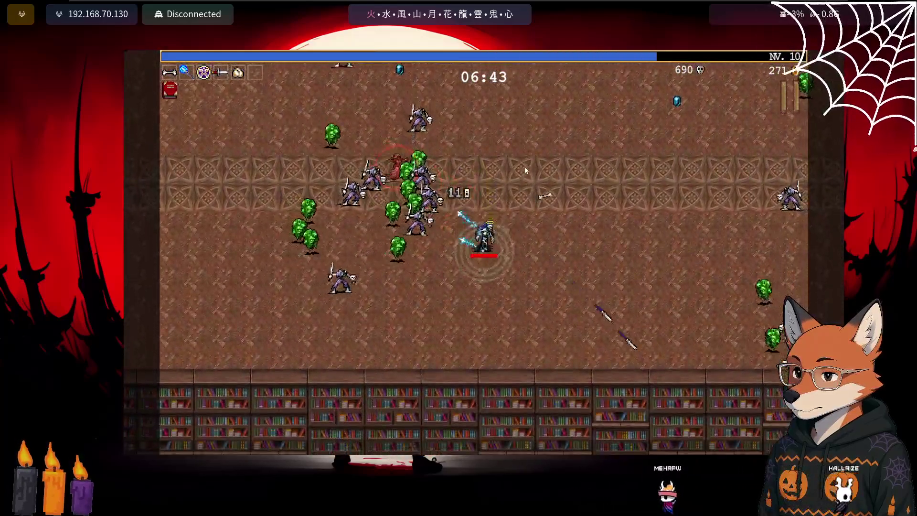
# Move left to the wall, up to the top bookshelves, then down-left into the piano room
pyautogui.press('Left')
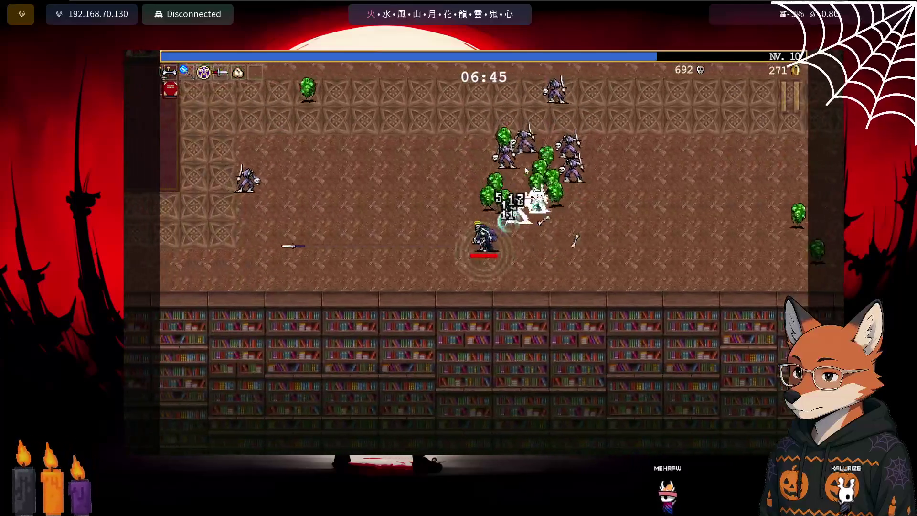
pyautogui.press('Up')
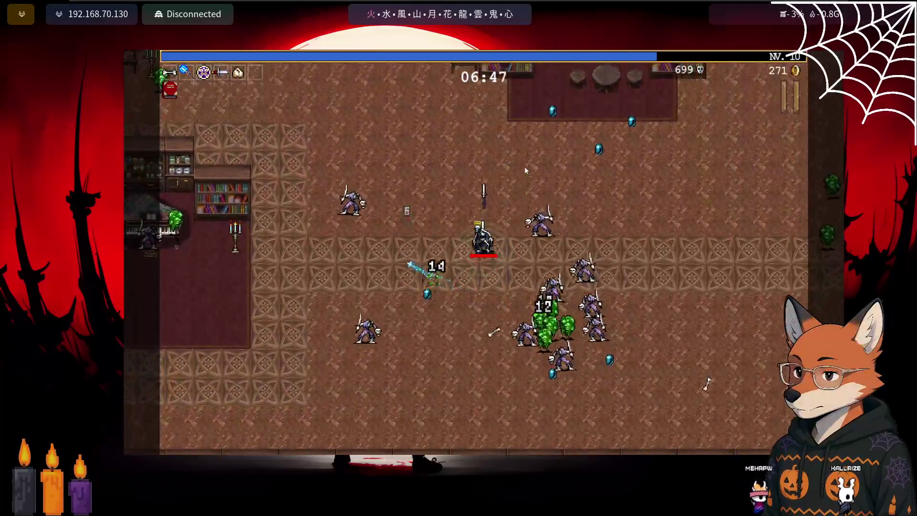
pyautogui.press('Up')
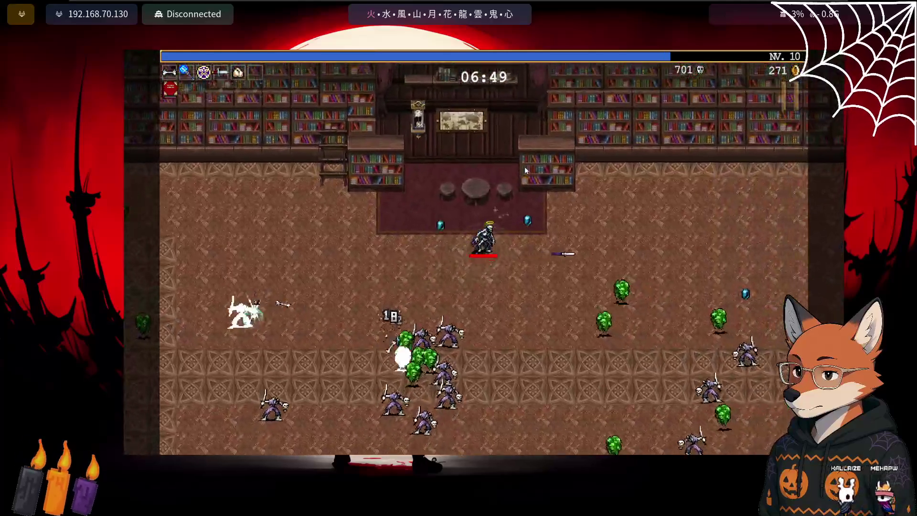
pyautogui.press('Down')
pyautogui.press('Left')
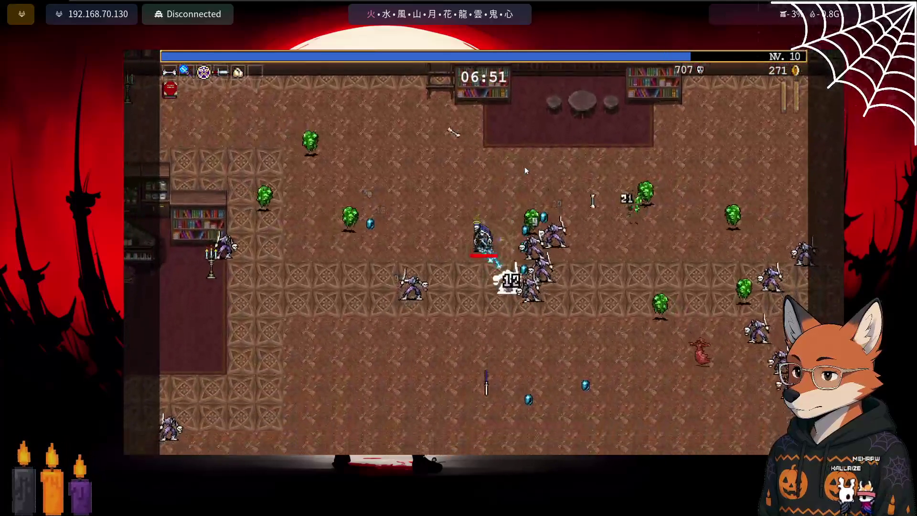
pyautogui.press('Down')
pyautogui.press('Left')
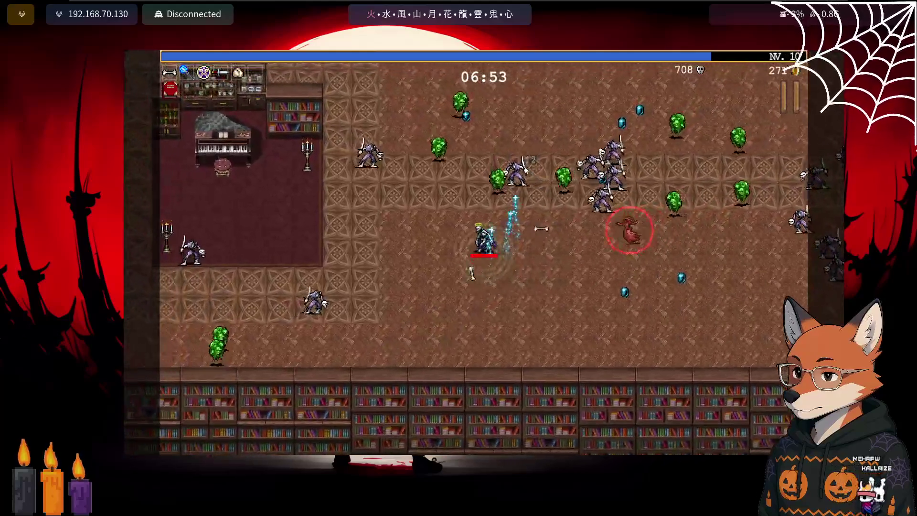
pyautogui.press('Left')
pyautogui.press('Up')
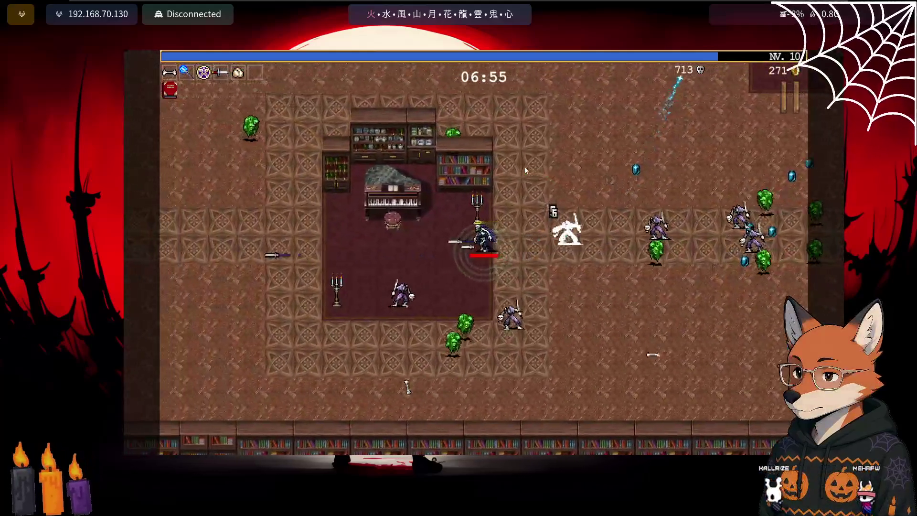
# Keep walking left and up-left around the top bookshelves until the 07:08 level-up
pyautogui.press('Down')
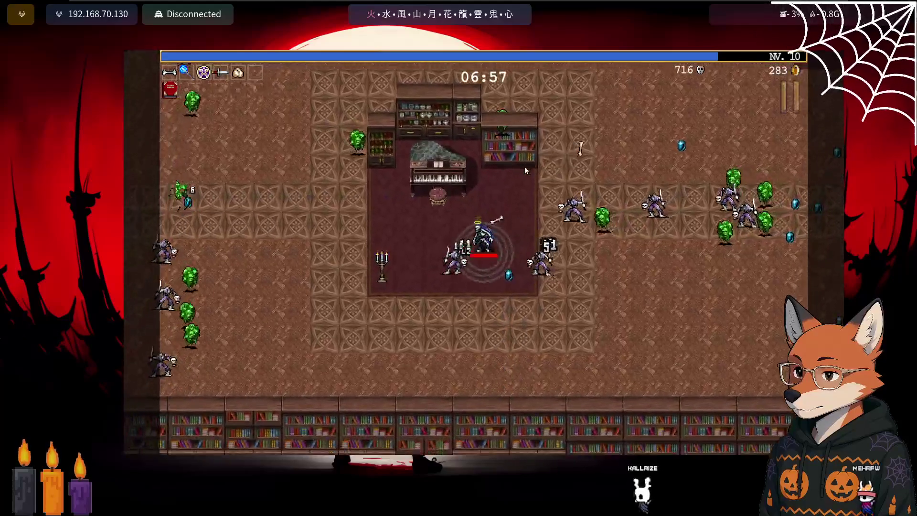
pyautogui.press('Left')
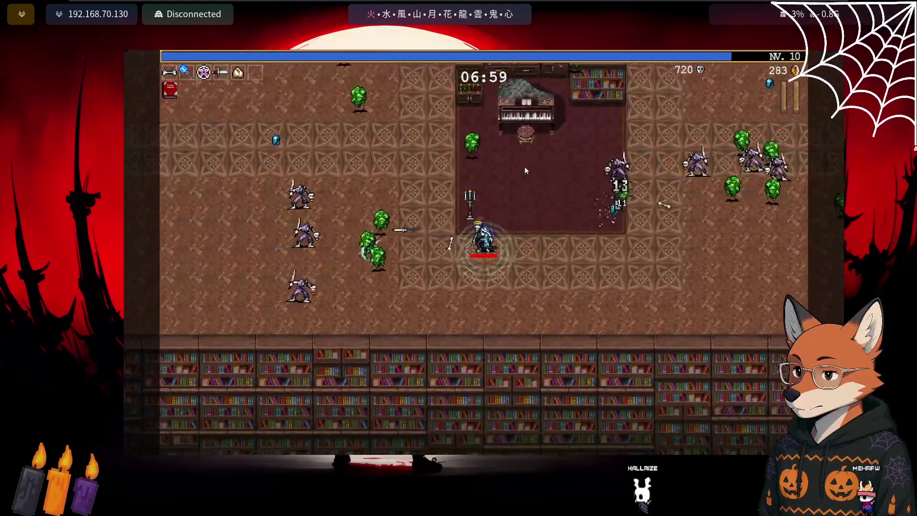
pyautogui.press('Left')
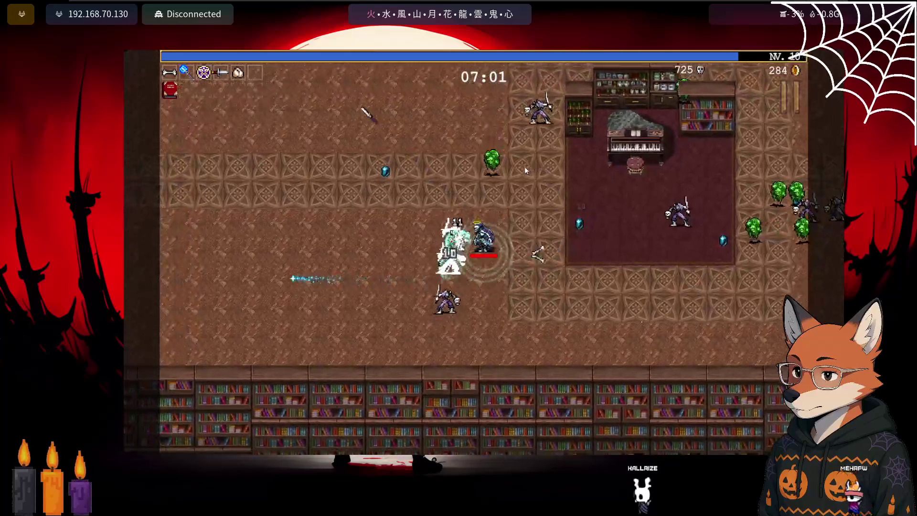
pyautogui.press('Up')
pyautogui.press('Left')
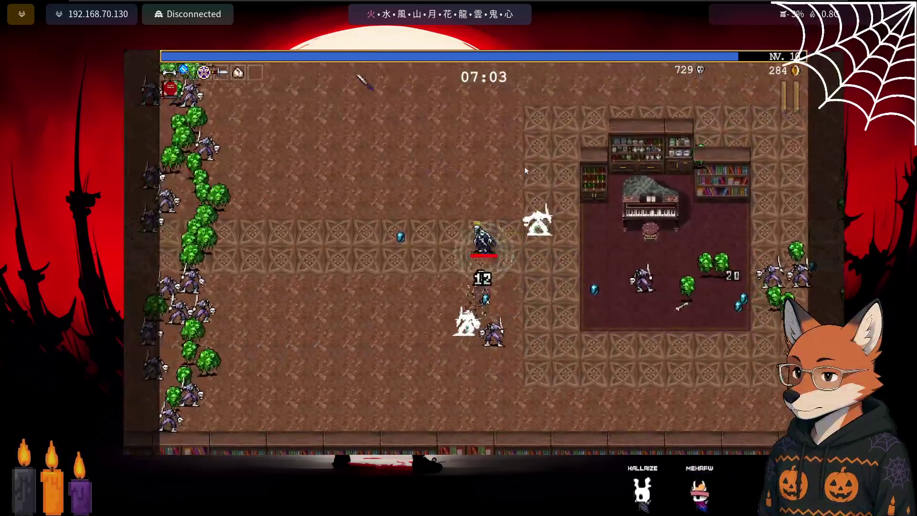
pyautogui.press('Left')
pyautogui.press('Up')
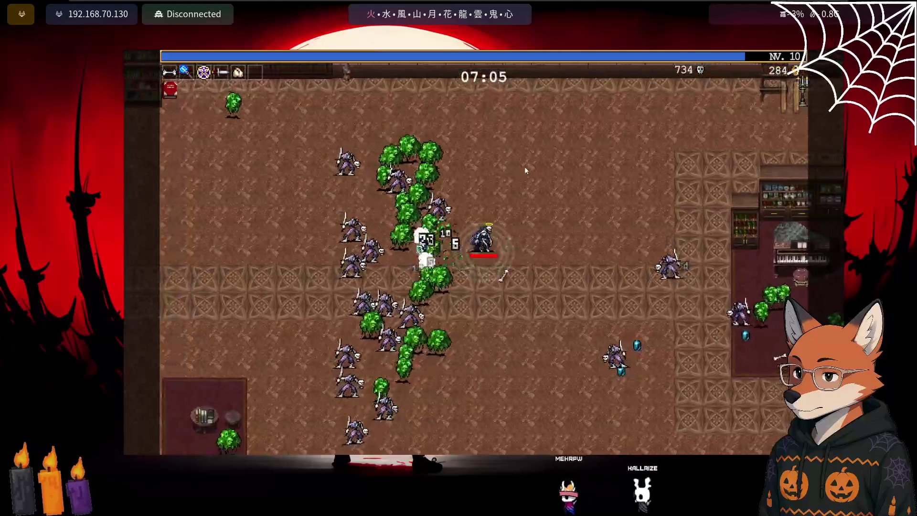
pyautogui.press('Left')
pyautogui.press('Down')
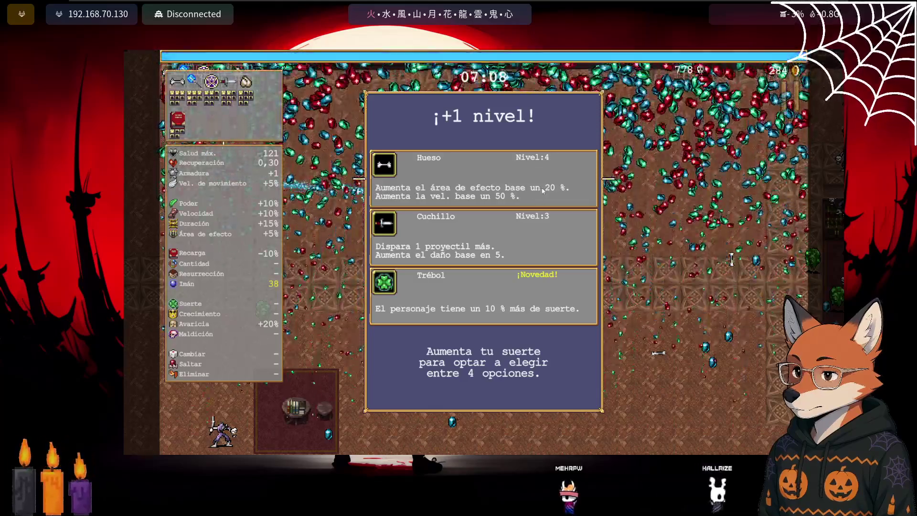
# Take Hueso as the level-up reward and weave around near the bottom bookshelves
pyautogui.click(542, 191)
pyautogui.press('Down')
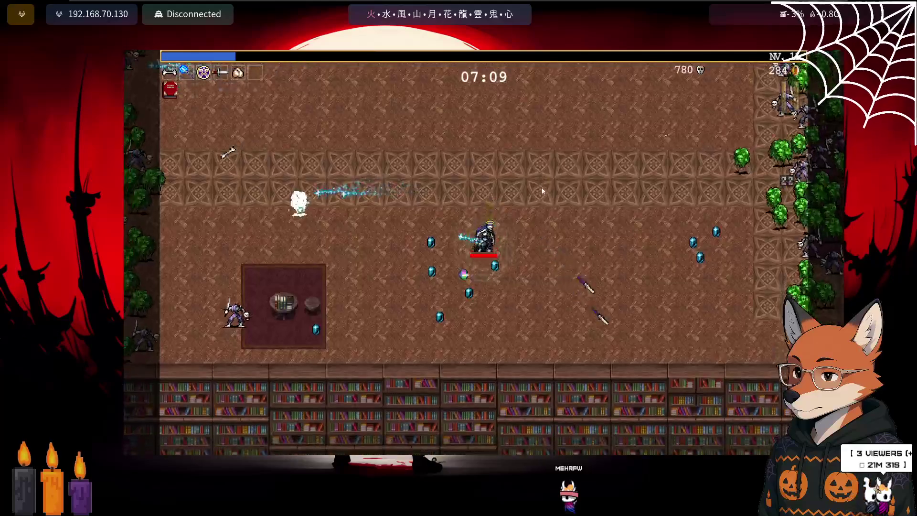
pyautogui.press('Up')
pyautogui.press('Left')
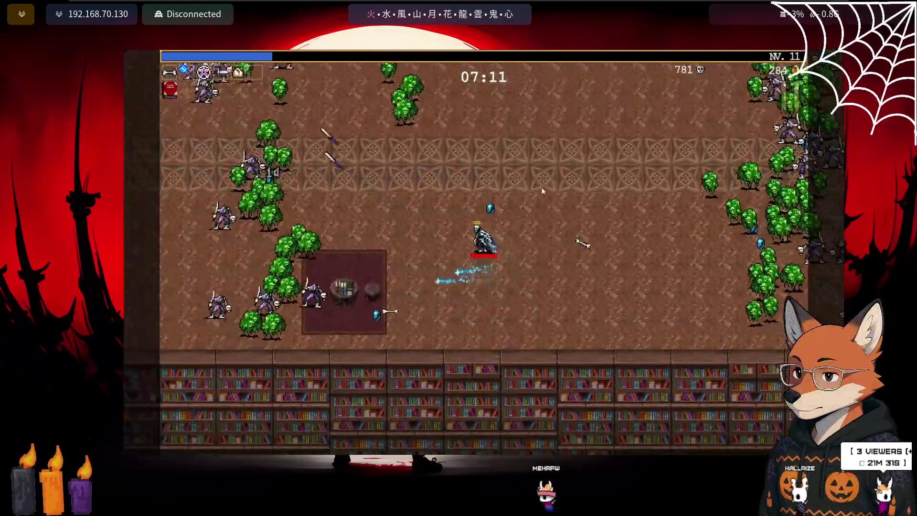
pyautogui.press('Up')
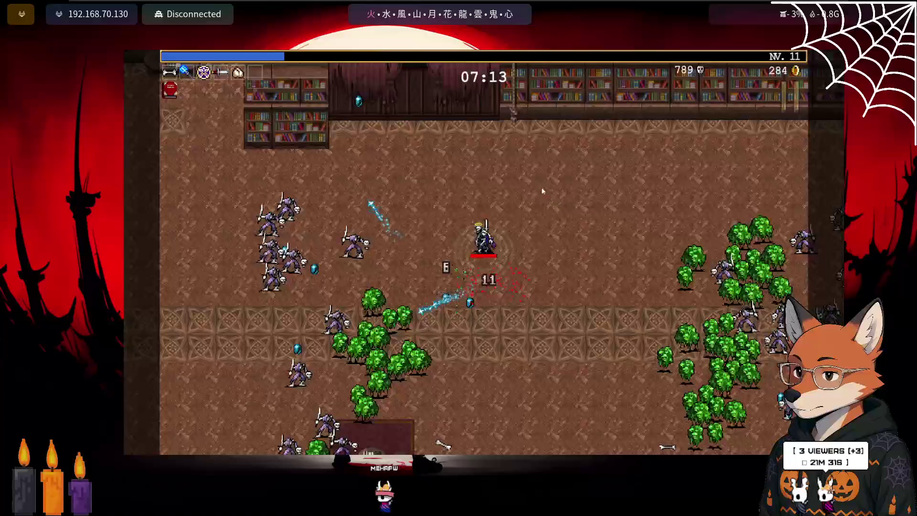
pyautogui.press('Up')
pyautogui.press('Left')
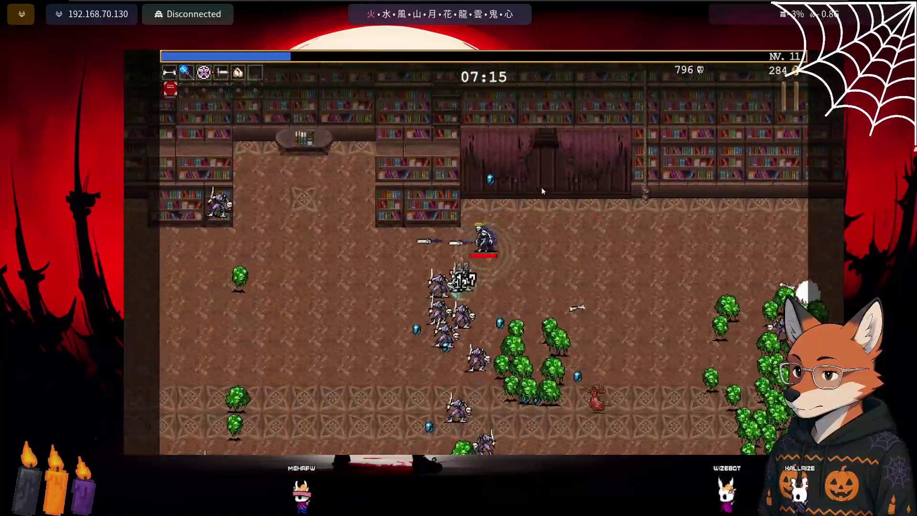
pyautogui.press('Down')
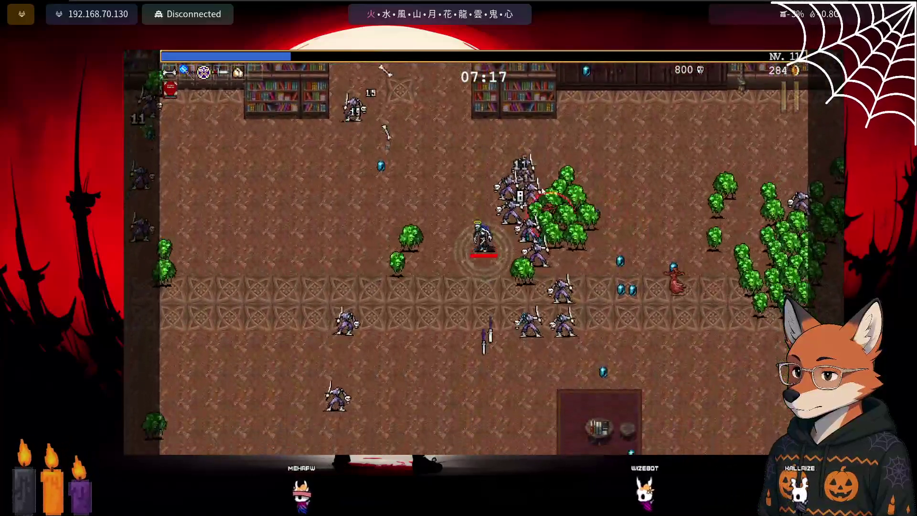
pyautogui.press('Down')
pyautogui.press('Left')
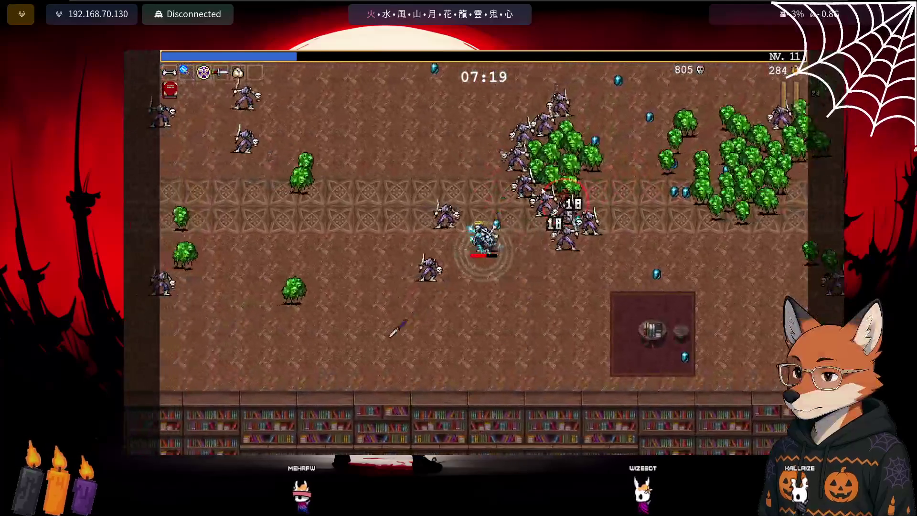
pyautogui.press('Down')
pyautogui.press('Left')
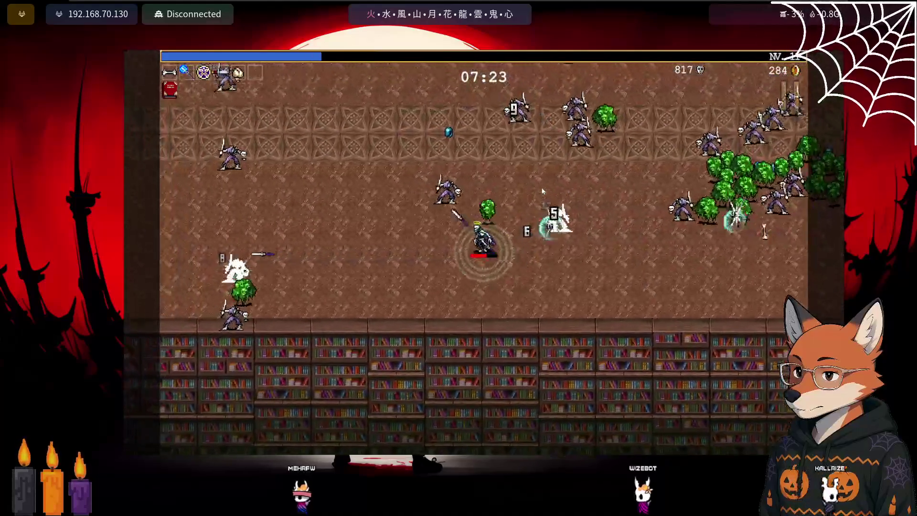
# Keep dodging the horde, heading down past the piano room and then further left
pyautogui.press('Up')
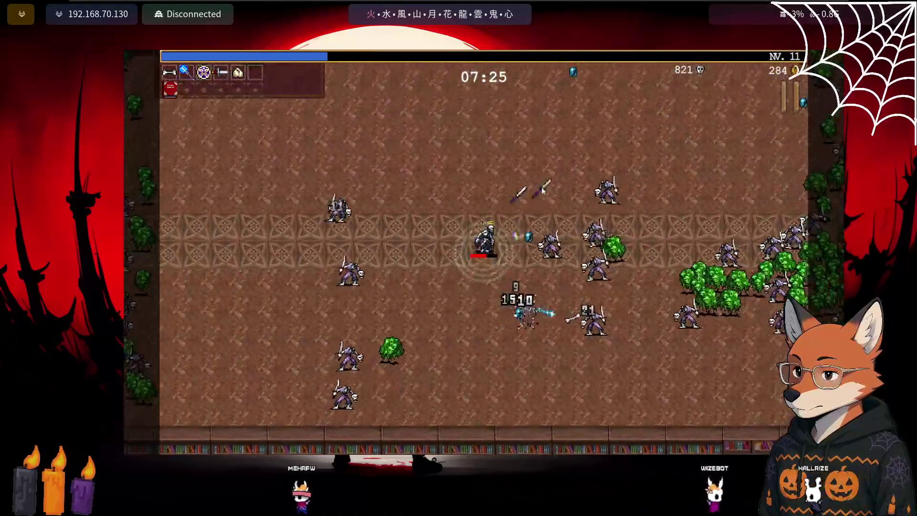
pyautogui.press('Down')
pyautogui.press('Right')
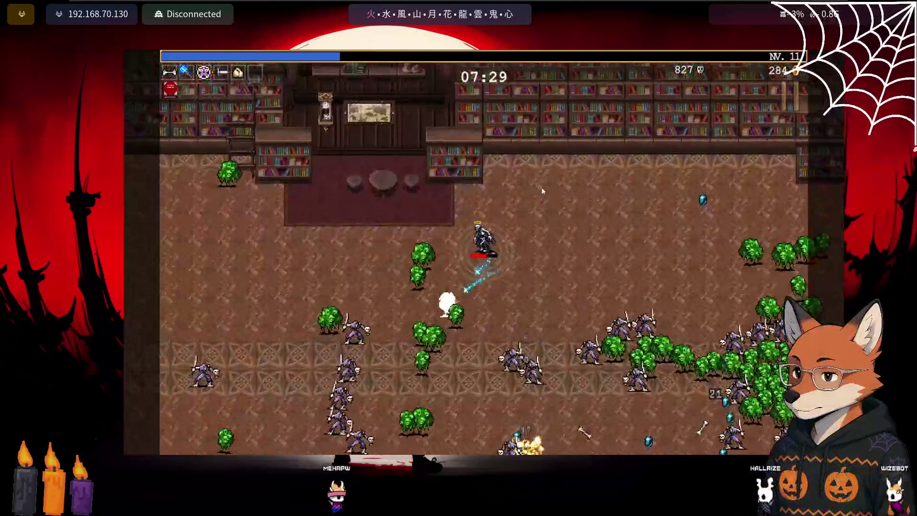
pyautogui.press('Left')
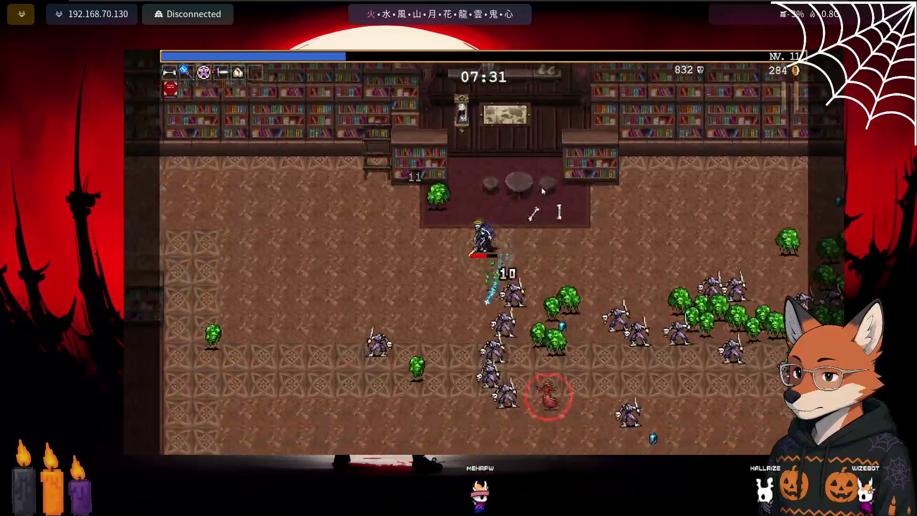
pyautogui.press('Down')
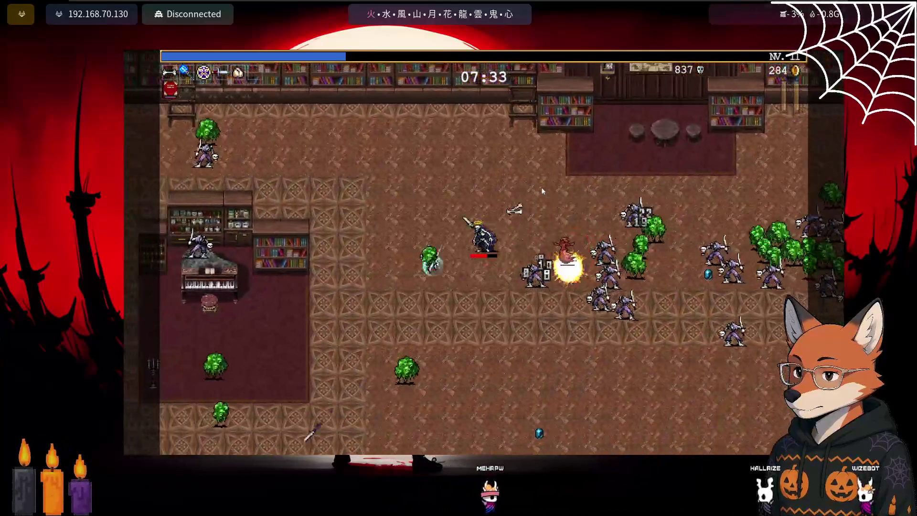
pyautogui.press('Down')
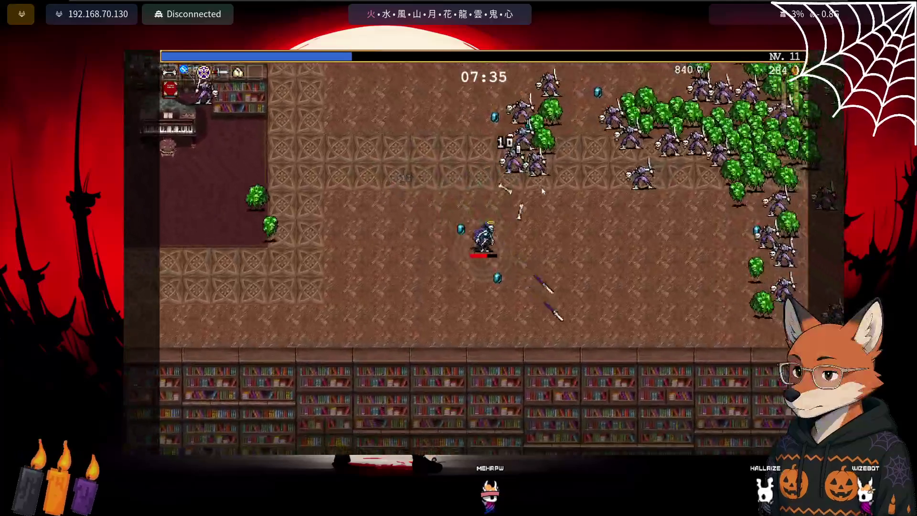
pyautogui.press('Up')
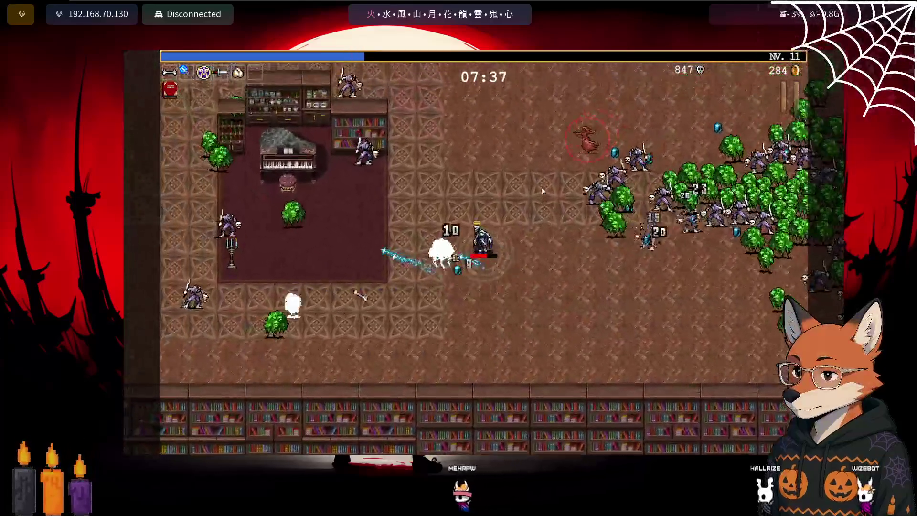
pyautogui.press('Down')
pyautogui.press('Left')
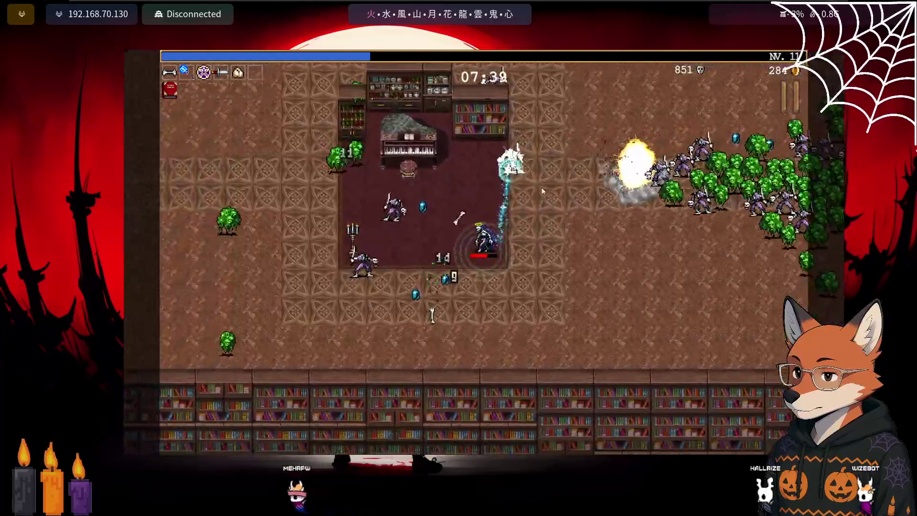
pyautogui.press('Left')
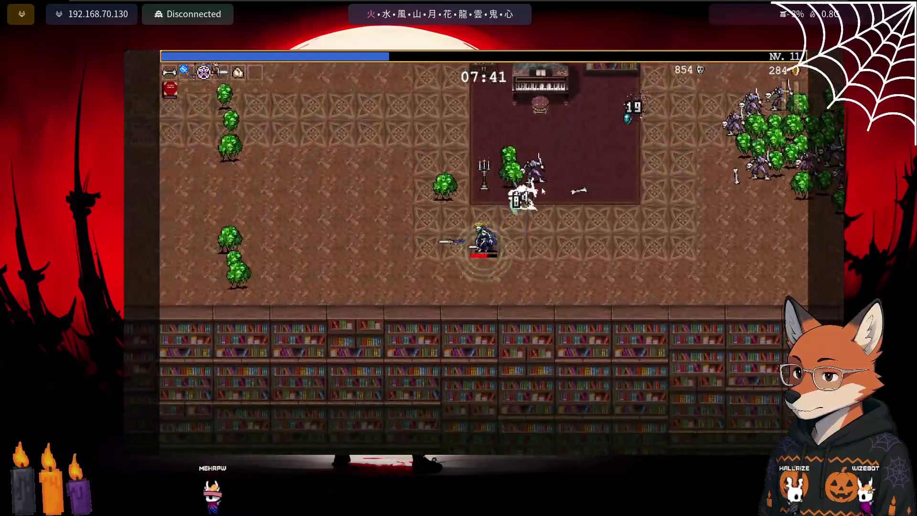
pyautogui.press('Right')
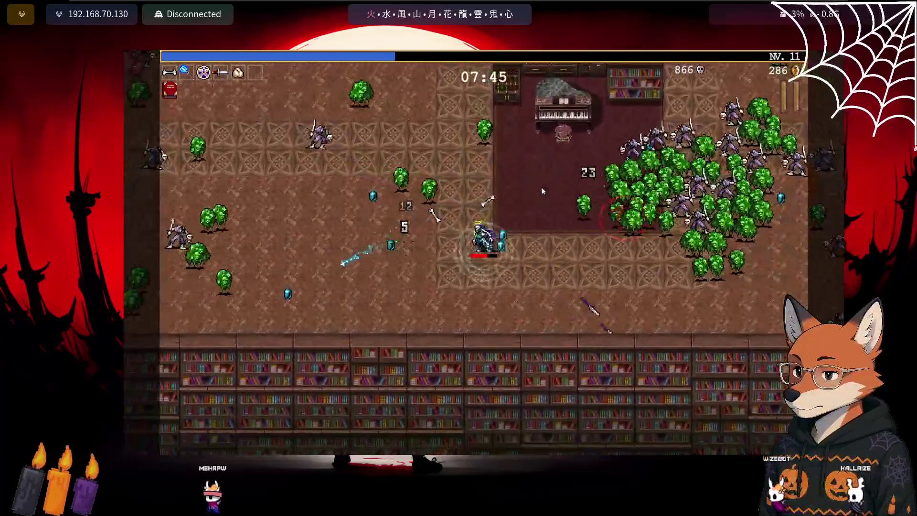
pyautogui.press('Left')
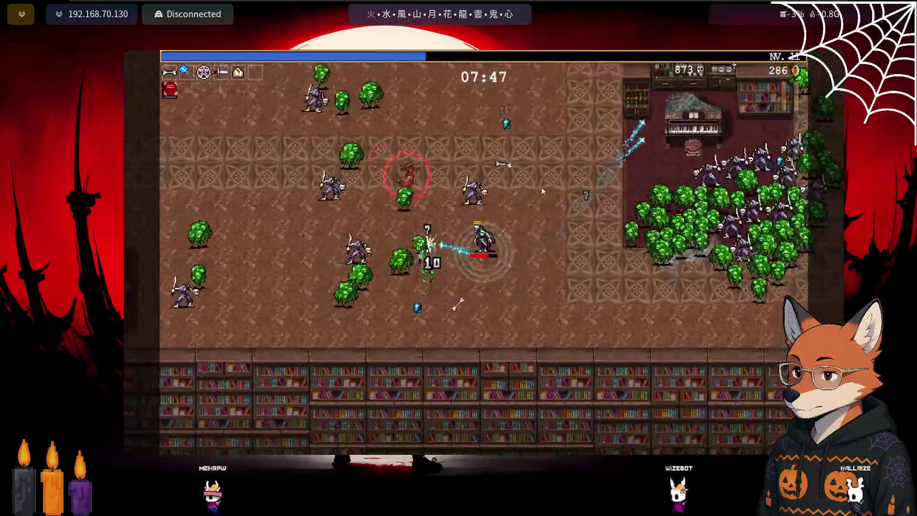
pyautogui.press('Left')
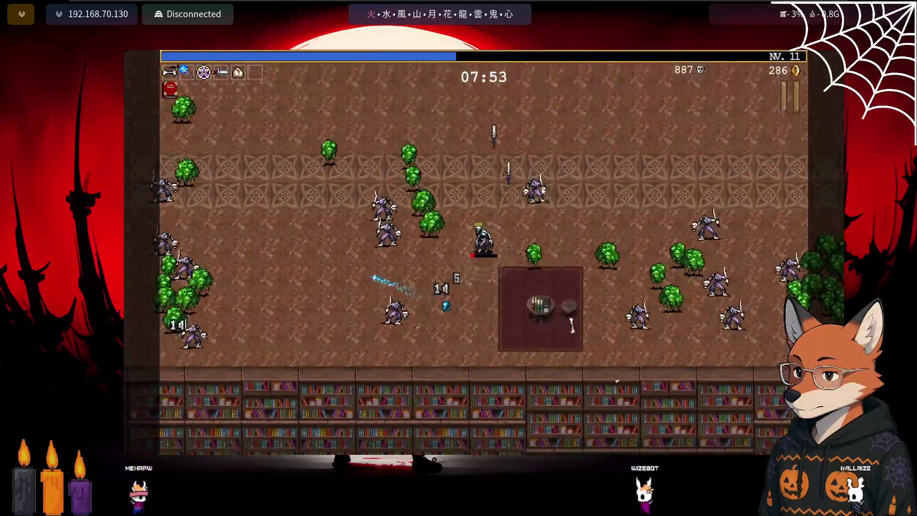
# Loop down, then walk up-left to the library table and onto the red tome
pyautogui.press('w')
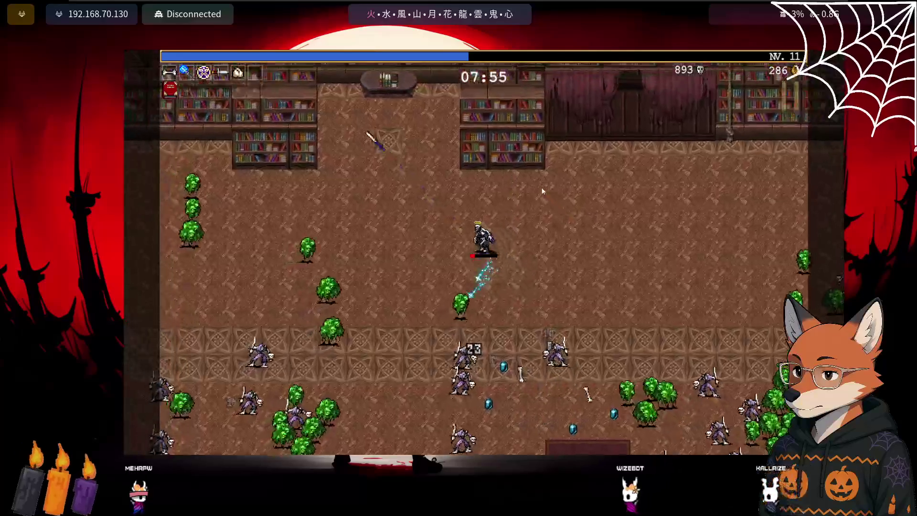
pyautogui.press('a')
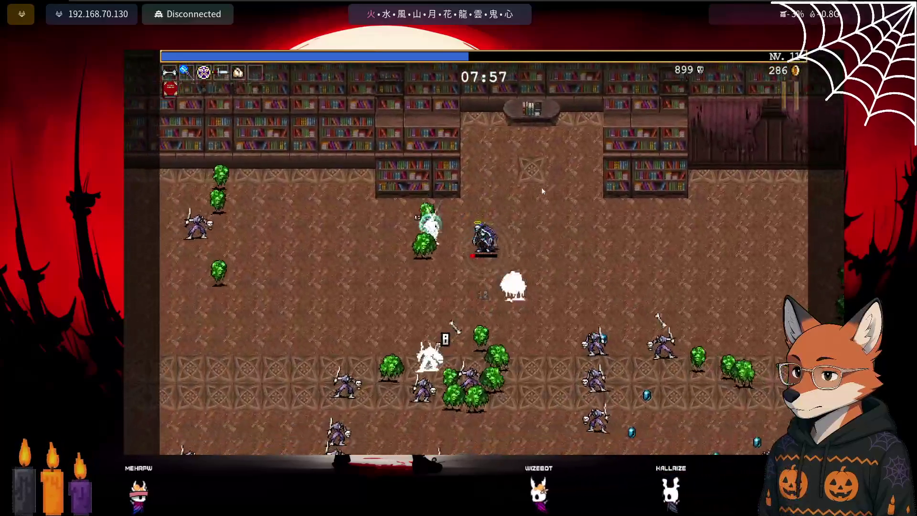
pyautogui.press('a')
pyautogui.press('s')
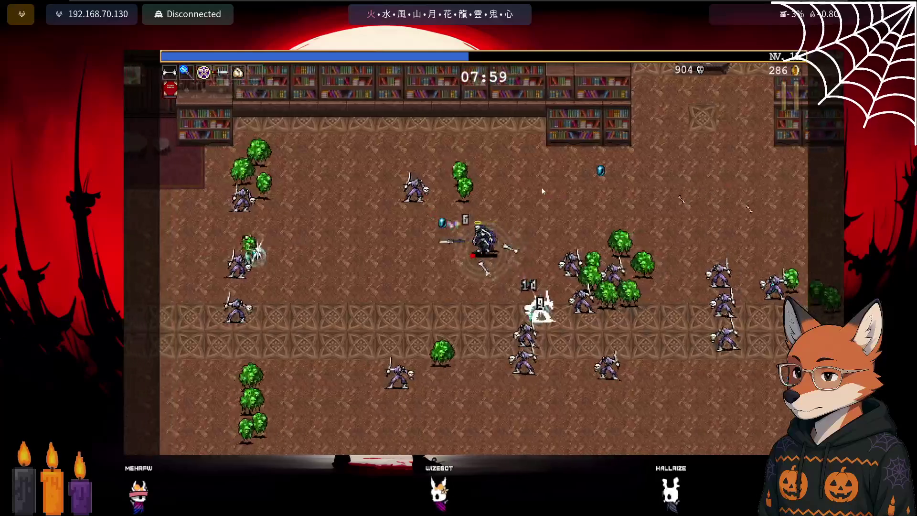
pyautogui.press('s')
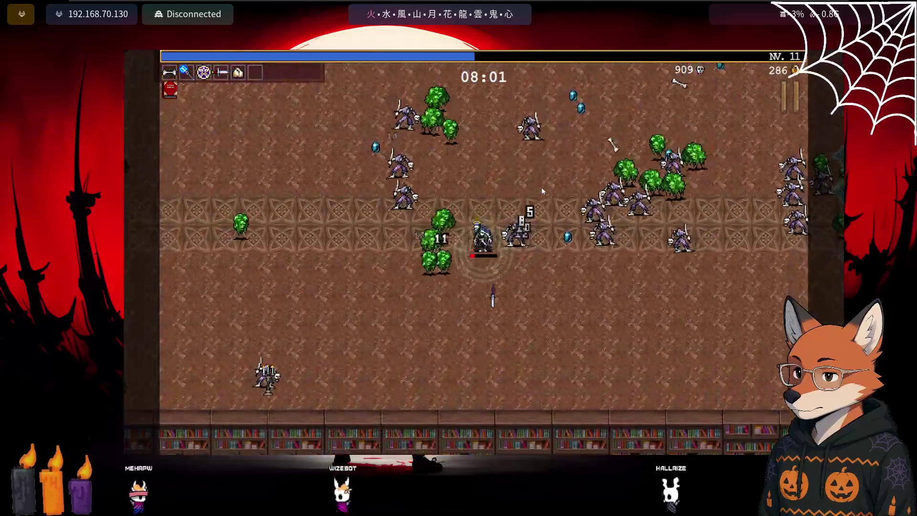
pyautogui.press('s')
pyautogui.press('w')
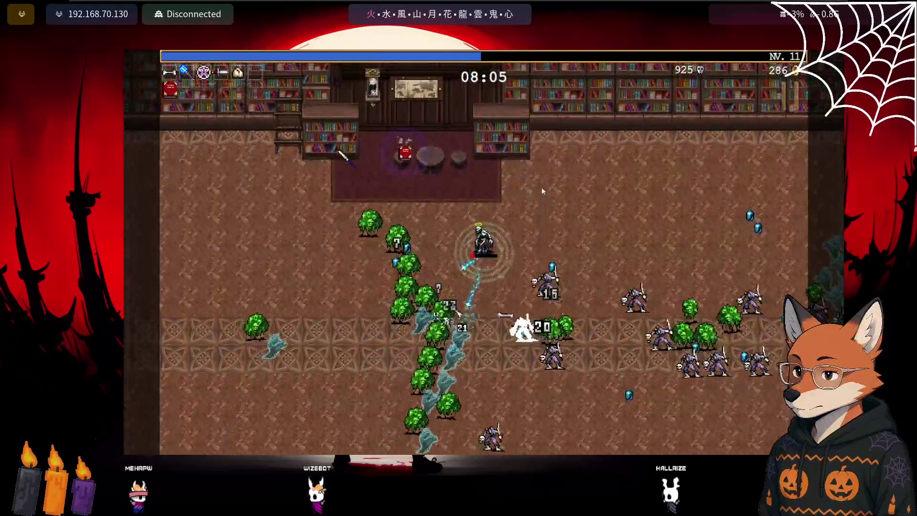
pyautogui.press('w')
pyautogui.press('a')
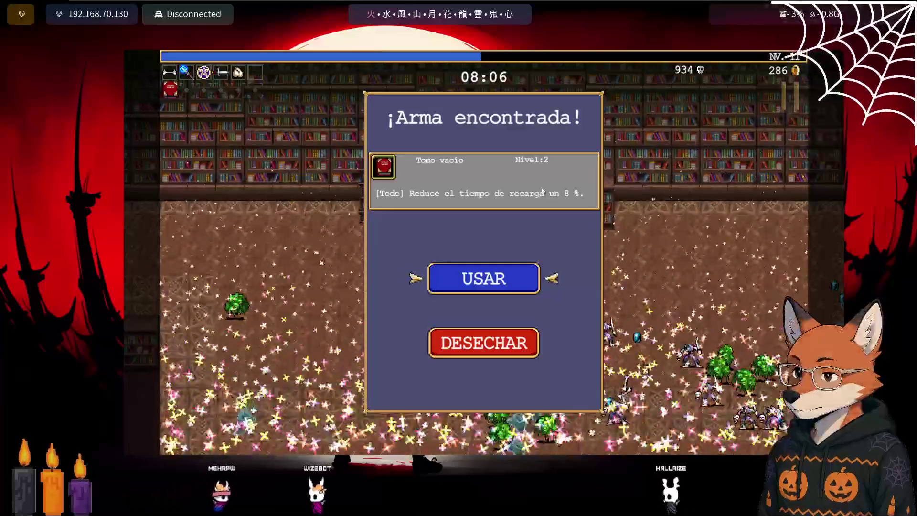
# Resume play after the weapon-found dialog and weave down-left through the piano room
pyautogui.click(529, 271)
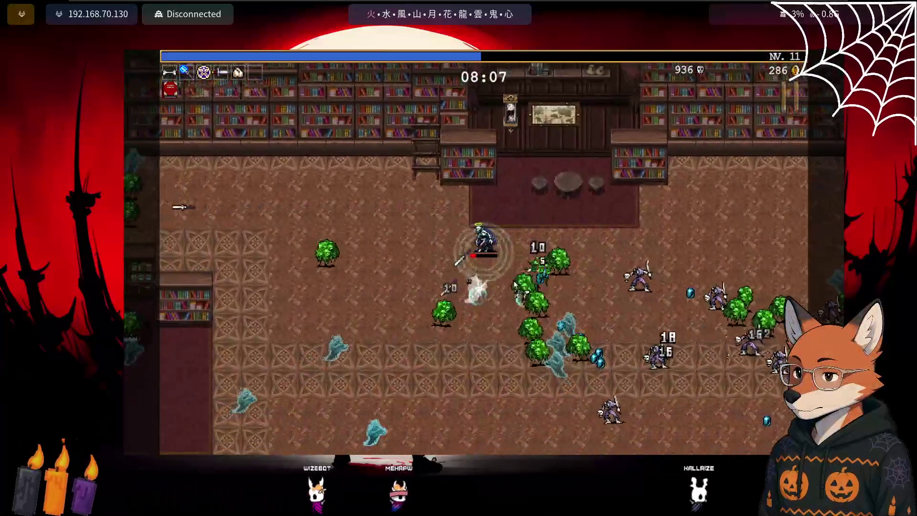
pyautogui.press('s')
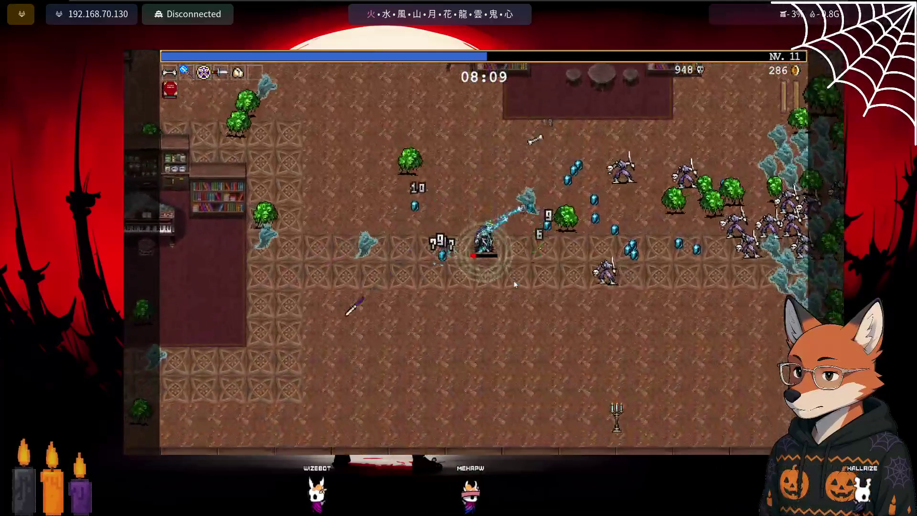
pyautogui.press('a')
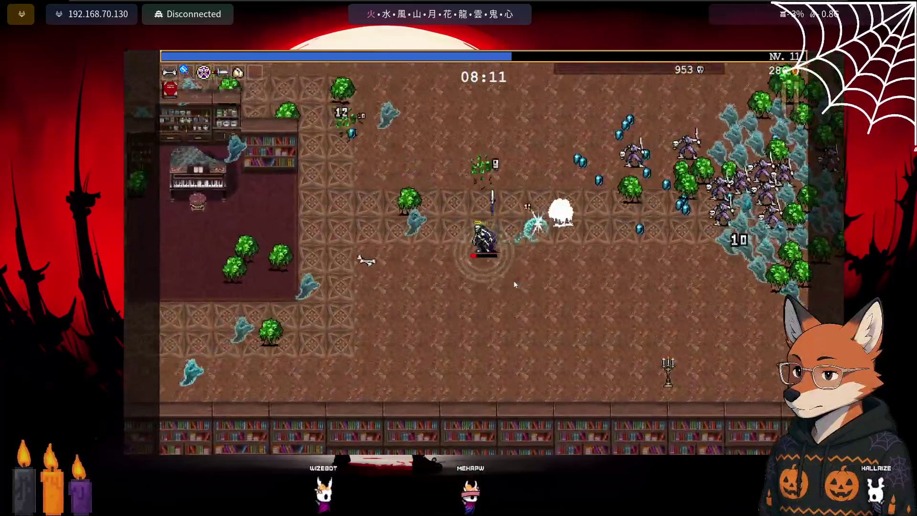
pyautogui.press('w')
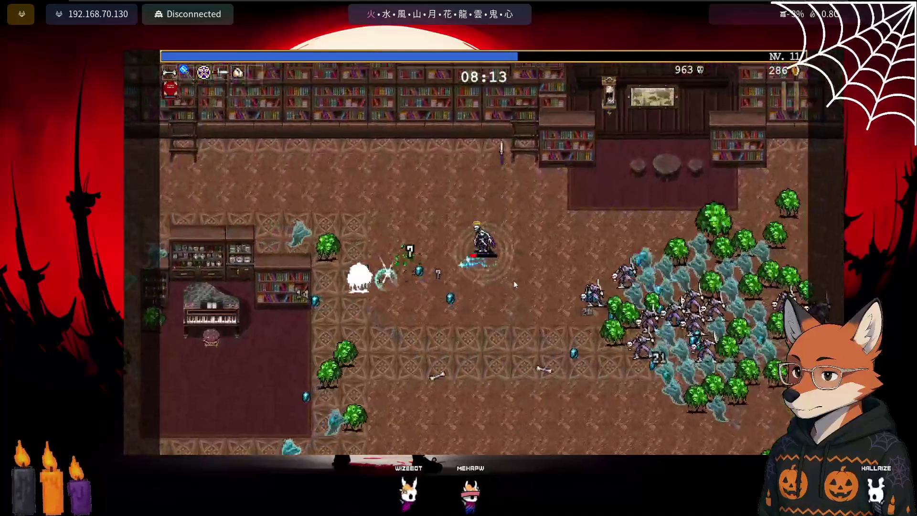
pyautogui.press('s')
pyautogui.press('a')
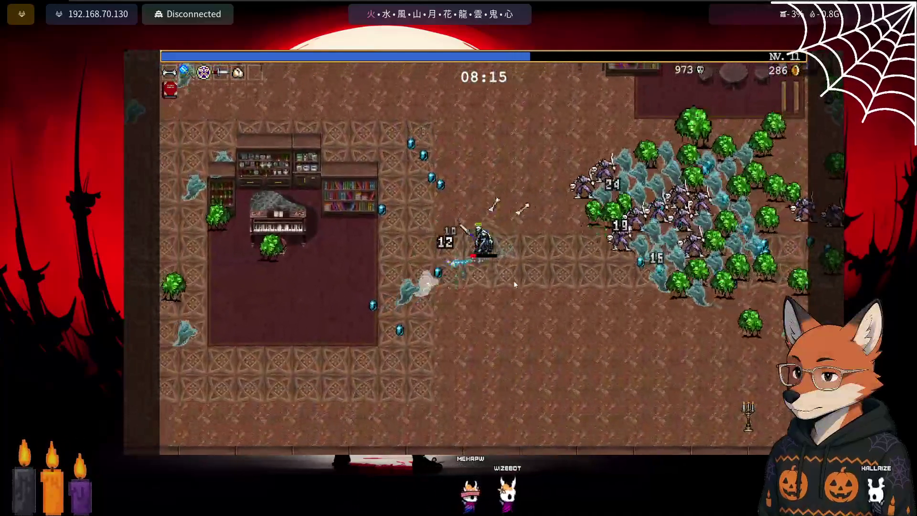
pyautogui.press('a')
pyautogui.press('s')
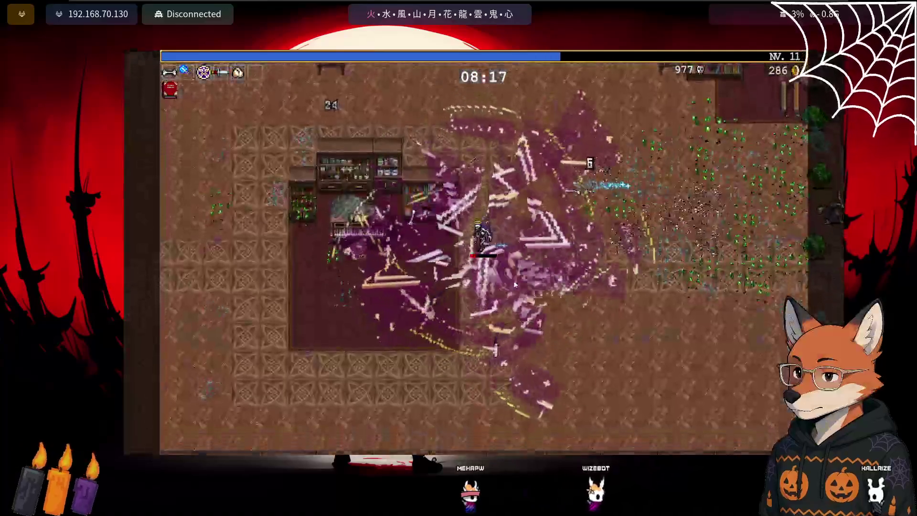
pyautogui.press('d')
pyautogui.press('w')
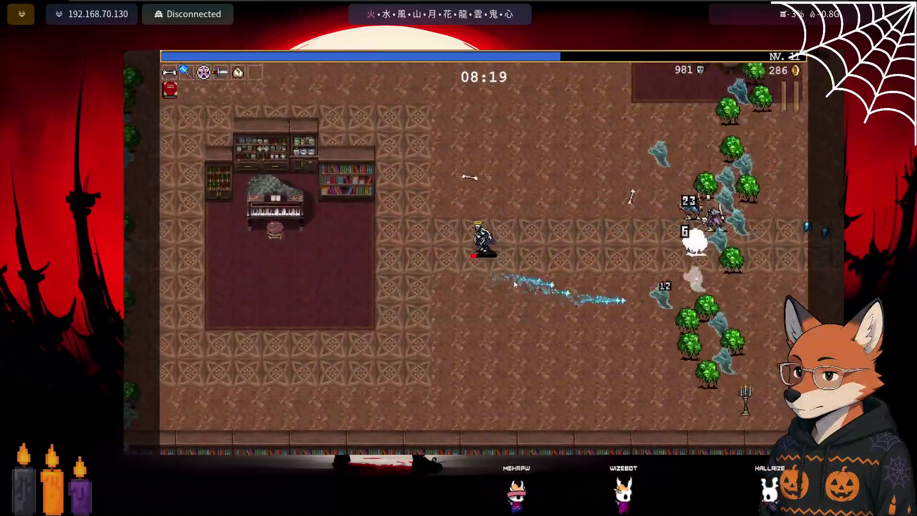
pyautogui.press('a')
# Walk up through the library, back out down-right, then keep heading left from enemies
pyautogui.press('w')
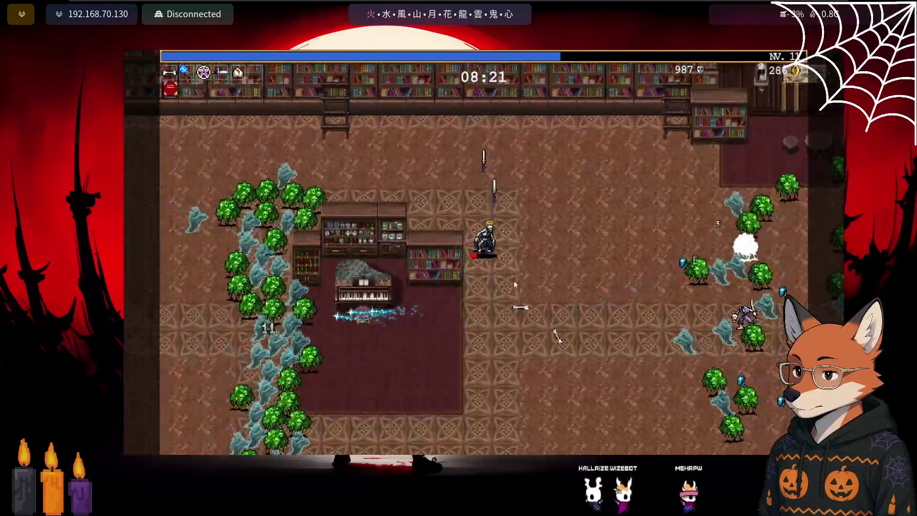
pyautogui.press('w')
pyautogui.press('a')
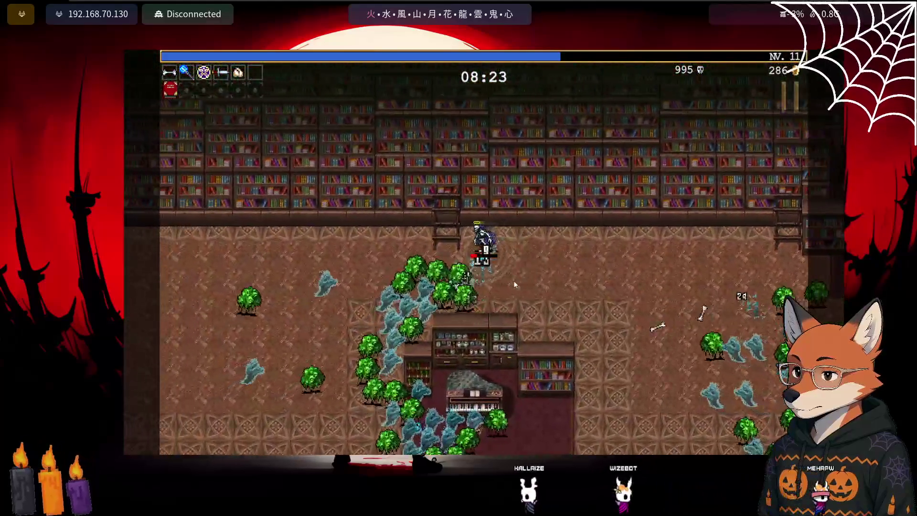
pyautogui.press('s')
pyautogui.press('d')
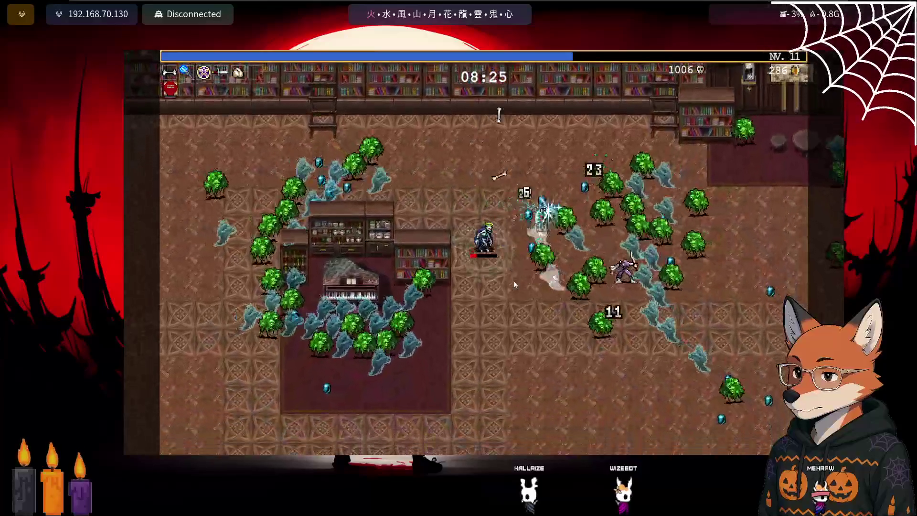
pyautogui.press('a')
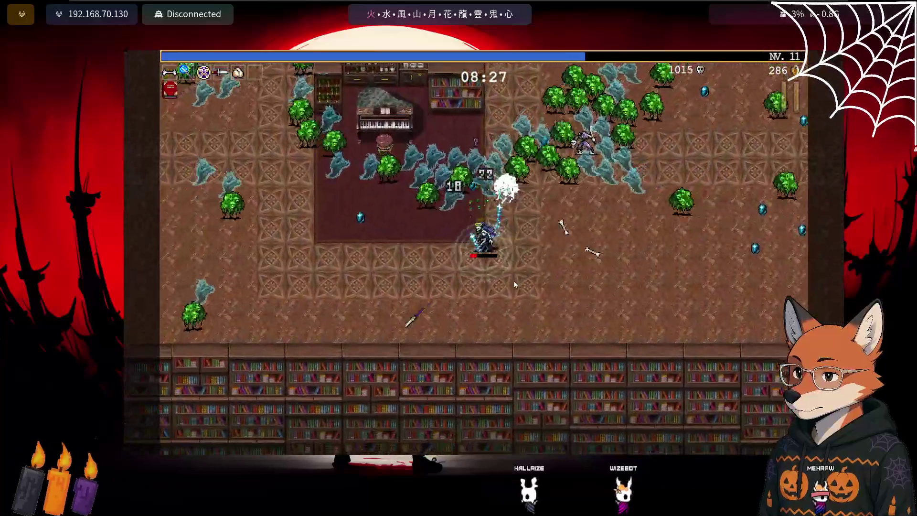
pyautogui.press('a')
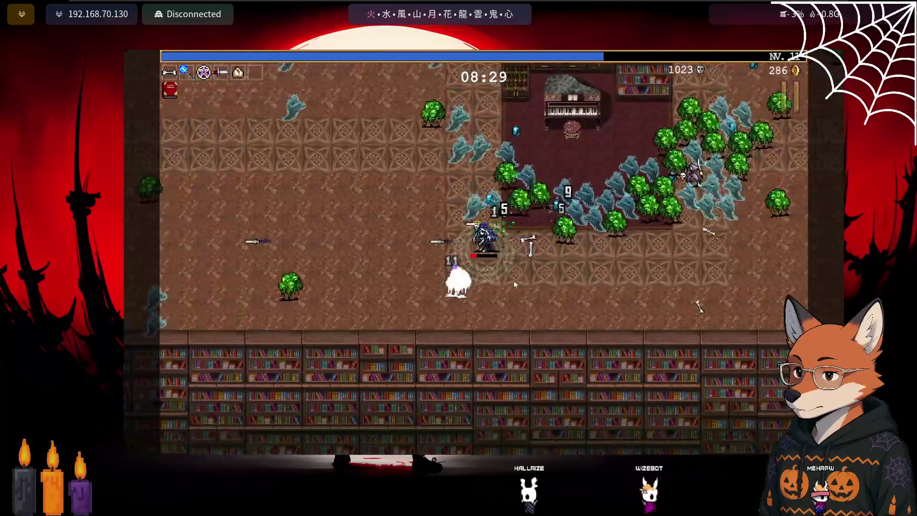
pyautogui.press('w')
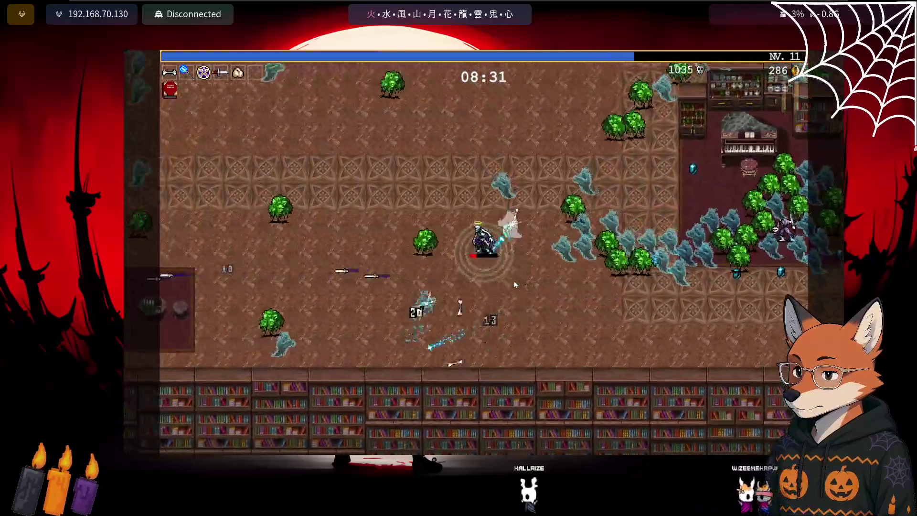
pyautogui.press('w')
pyautogui.press('a')
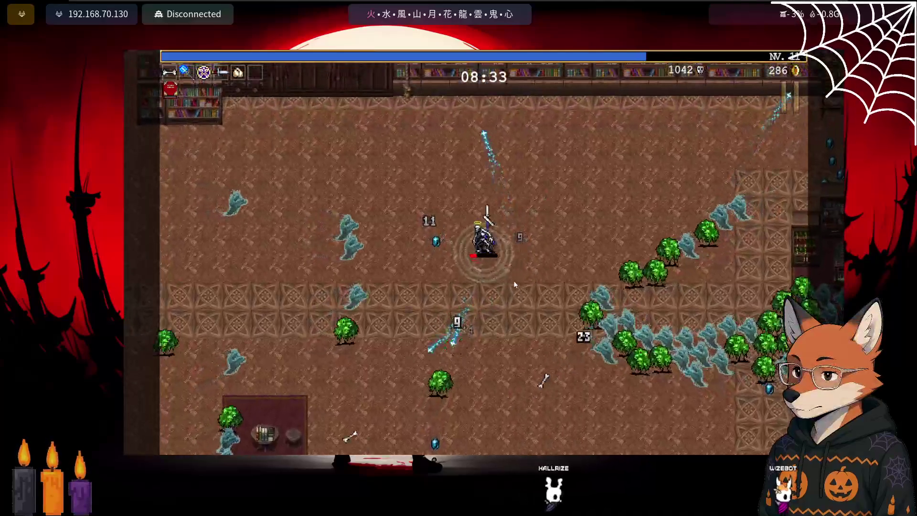
pyautogui.press('a')
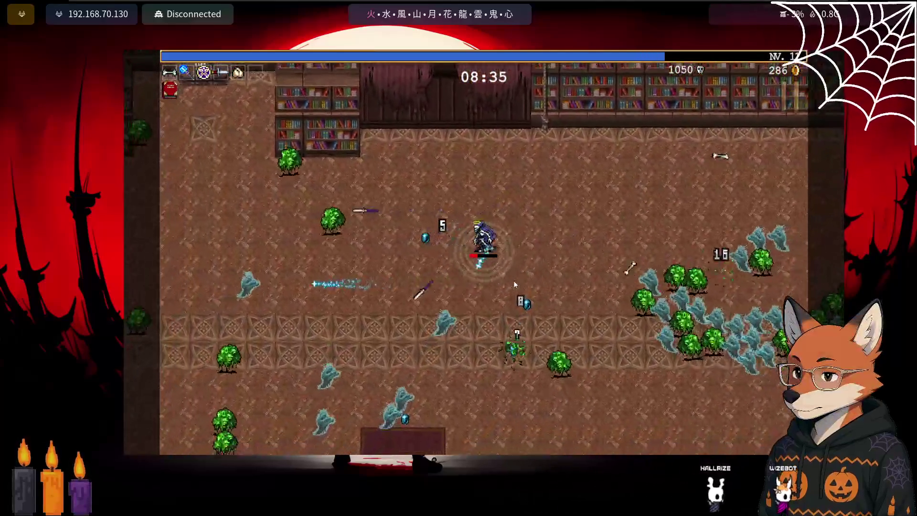
pyautogui.press('a')
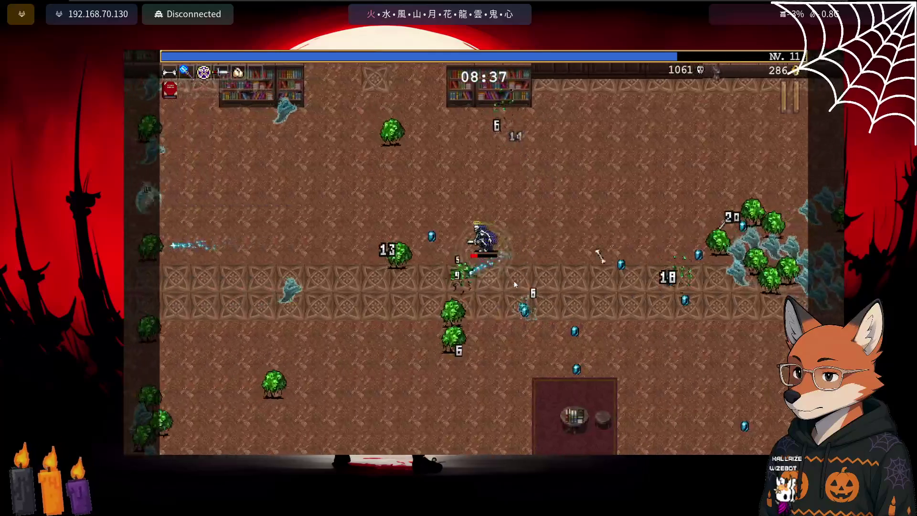
# Weave across the floor onto the treasure chest at 08:45 and open it
pyautogui.press('s')
pyautogui.press('a')
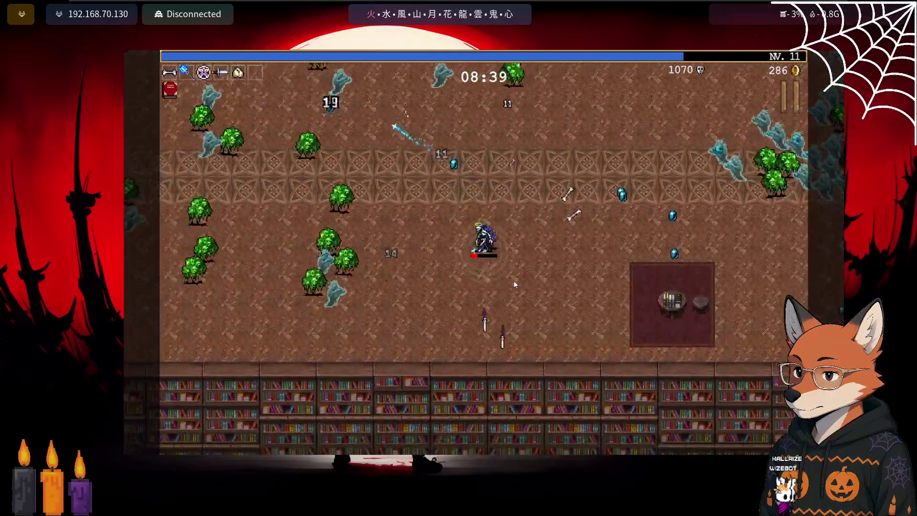
pyautogui.press('w')
pyautogui.press('a')
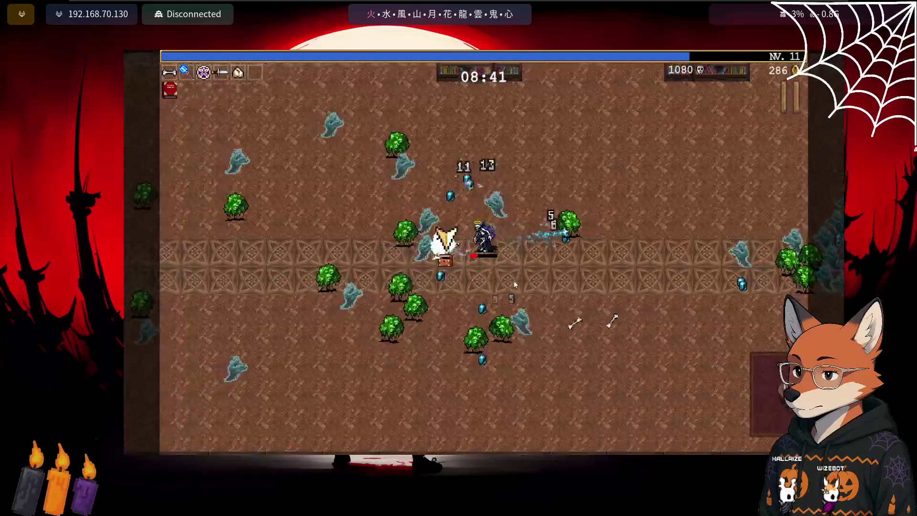
pyautogui.press('d')
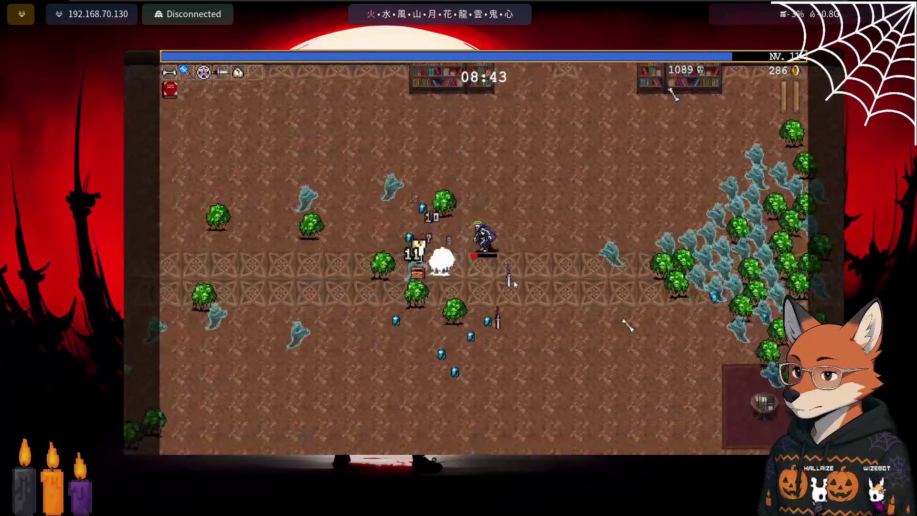
pyautogui.press('s')
pyautogui.press('a')
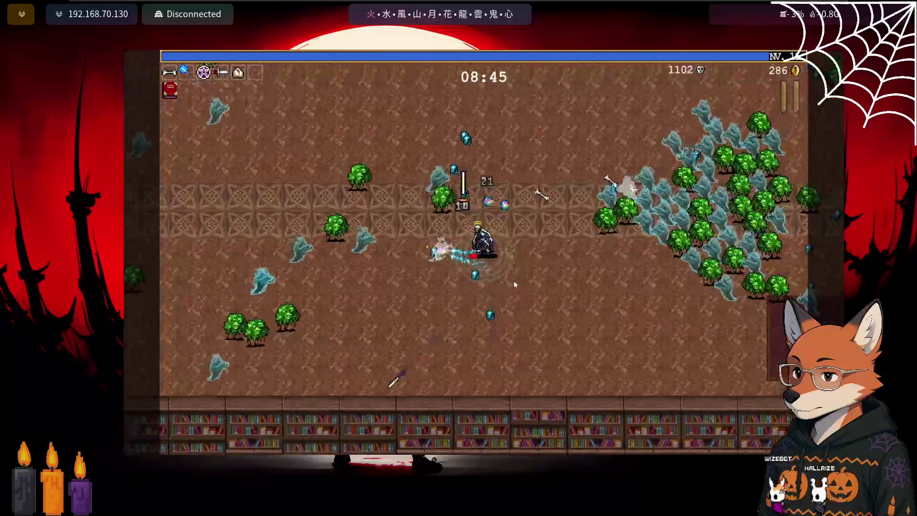
pyautogui.click(521, 374)
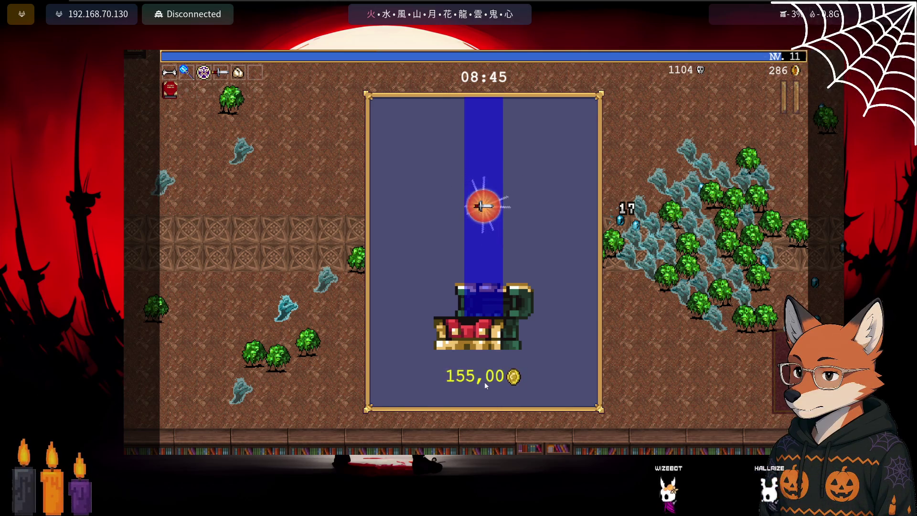
# Collect the chest's 155 gold and item, then take Armadura at level 12
pyautogui.click(485, 382)
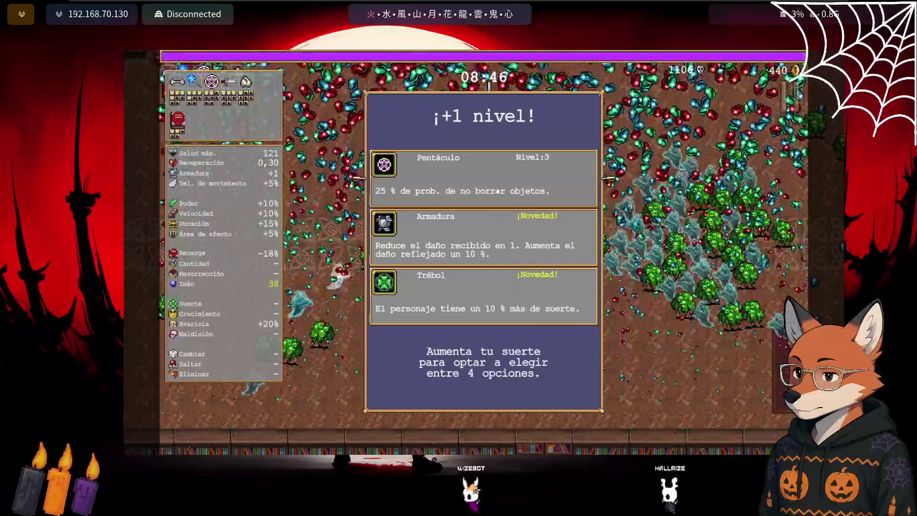
pyautogui.click(494, 253)
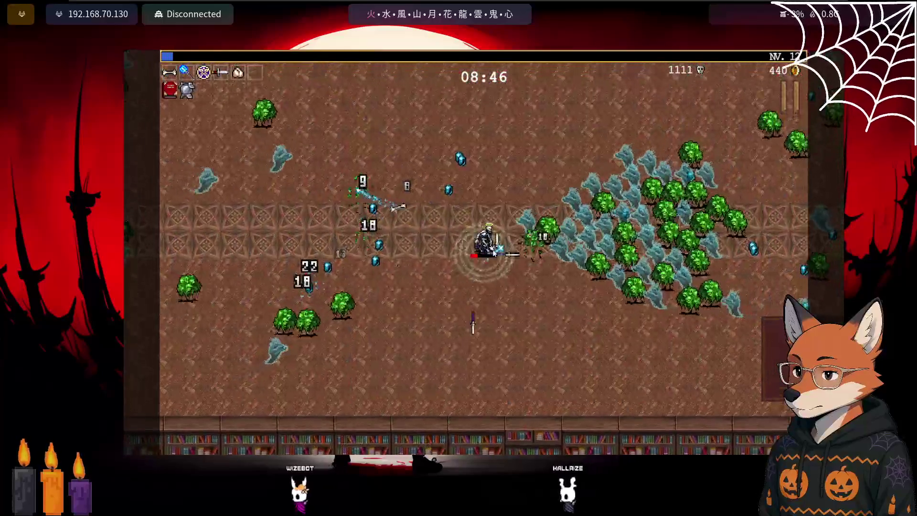
# Gather gems, walk up into the library room and equip the found Tomo vacio upgrade
pyautogui.press('Right')
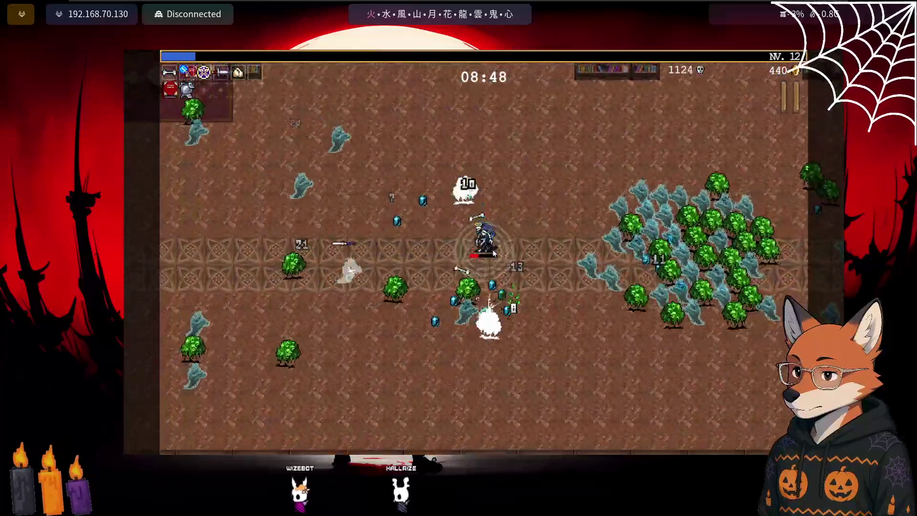
pyautogui.press('Down')
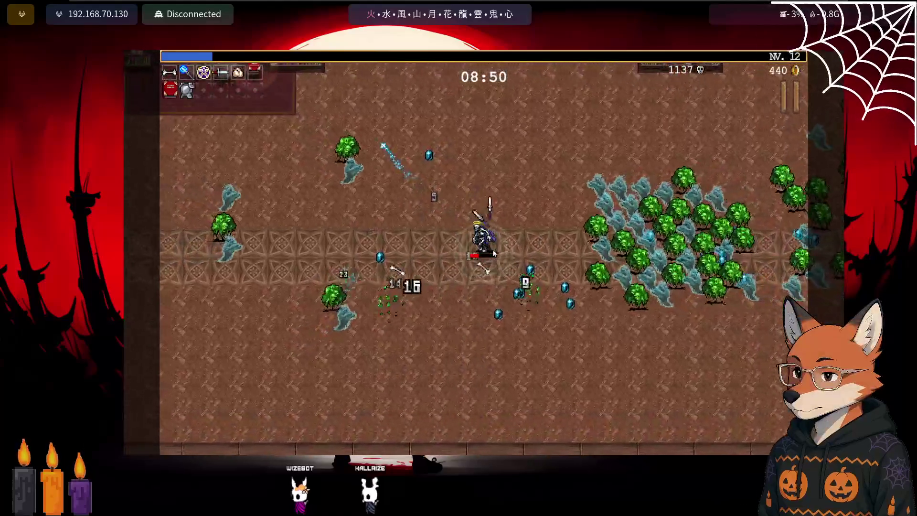
pyautogui.press('Left')
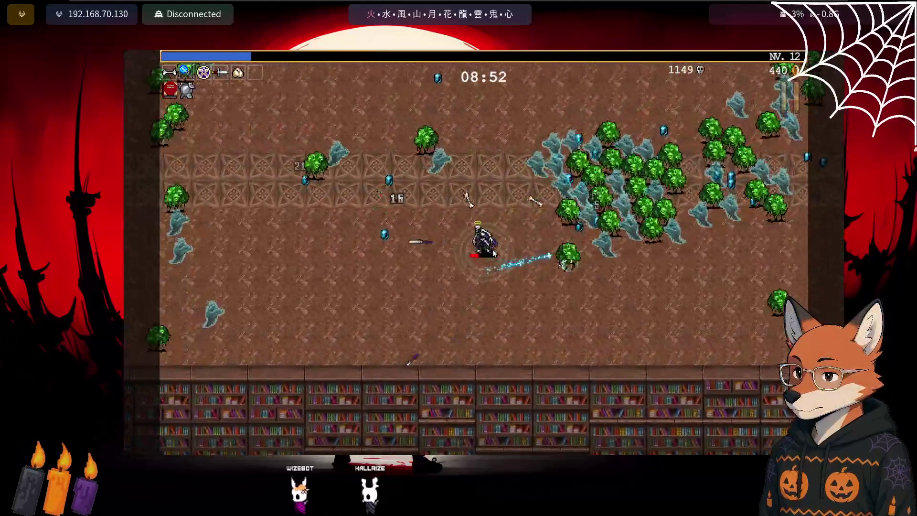
pyautogui.press('Up')
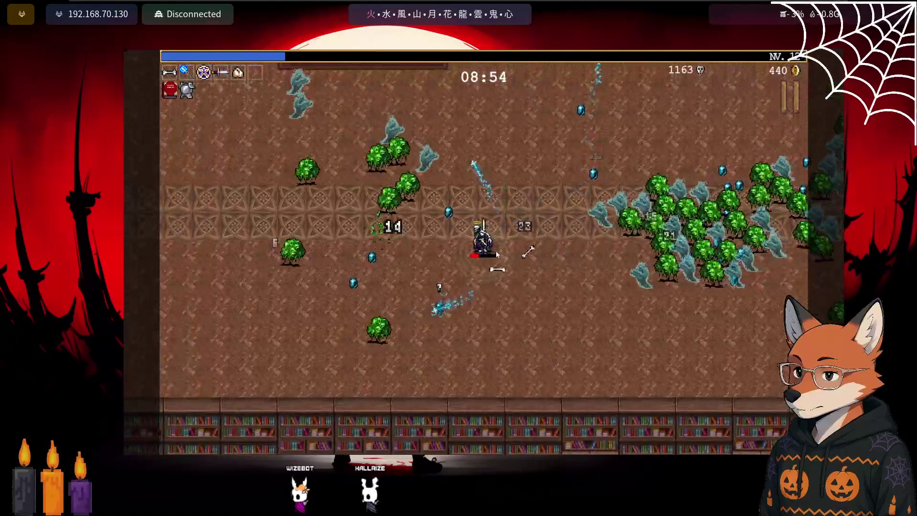
pyautogui.press('Up')
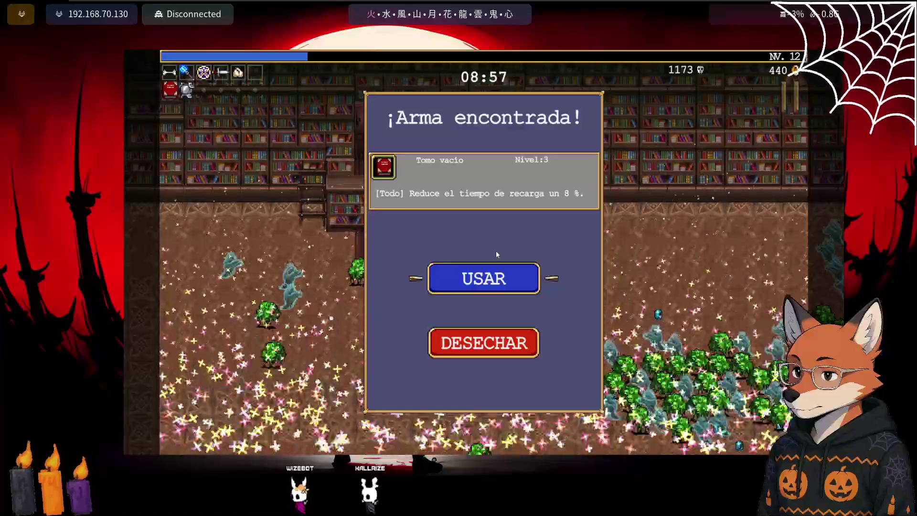
pyautogui.click(504, 280)
# Dodge the skeleton hordes around the bookshelves and piano room, collecting gems until 09:18
pyautogui.press('Down')
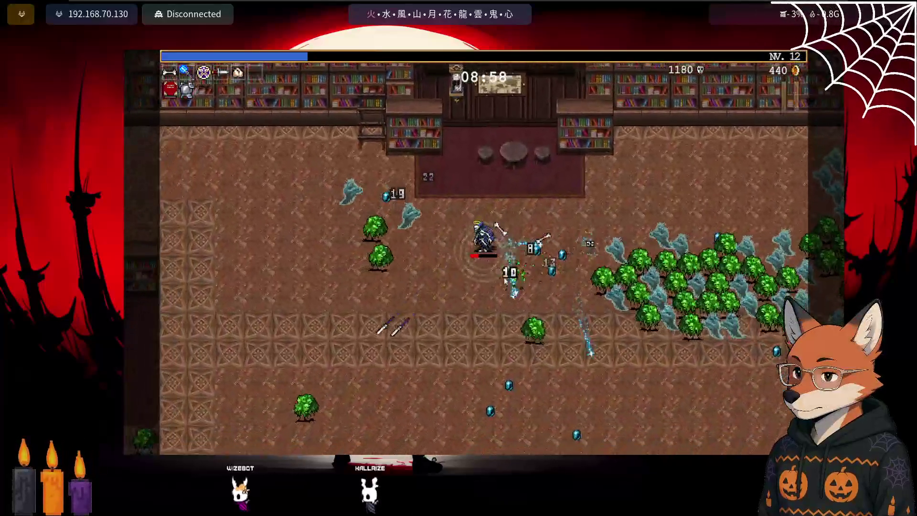
pyautogui.press('Down')
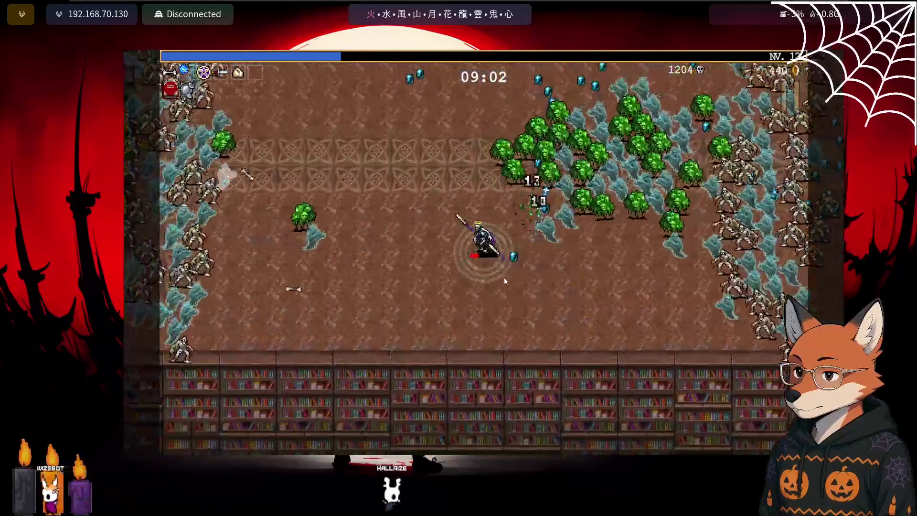
pyautogui.press('Up')
pyautogui.press('Up')
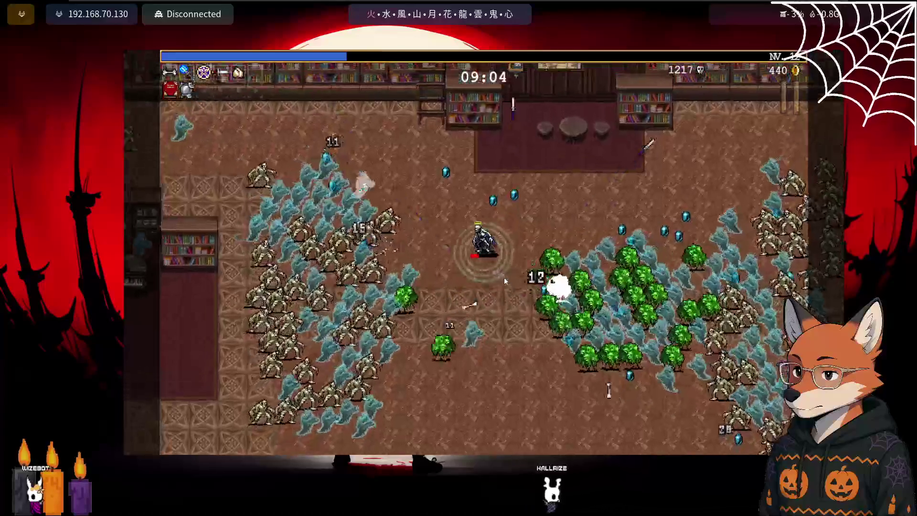
pyautogui.press('Left')
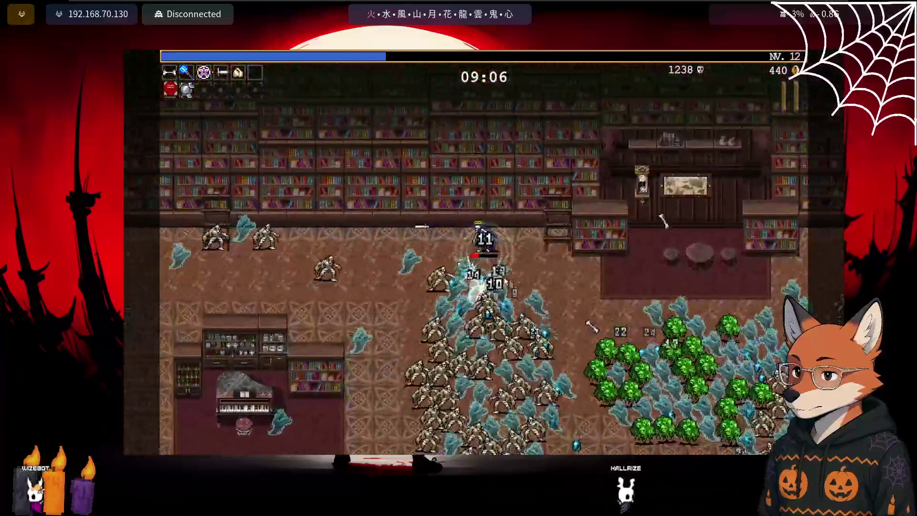
pyautogui.press('Left')
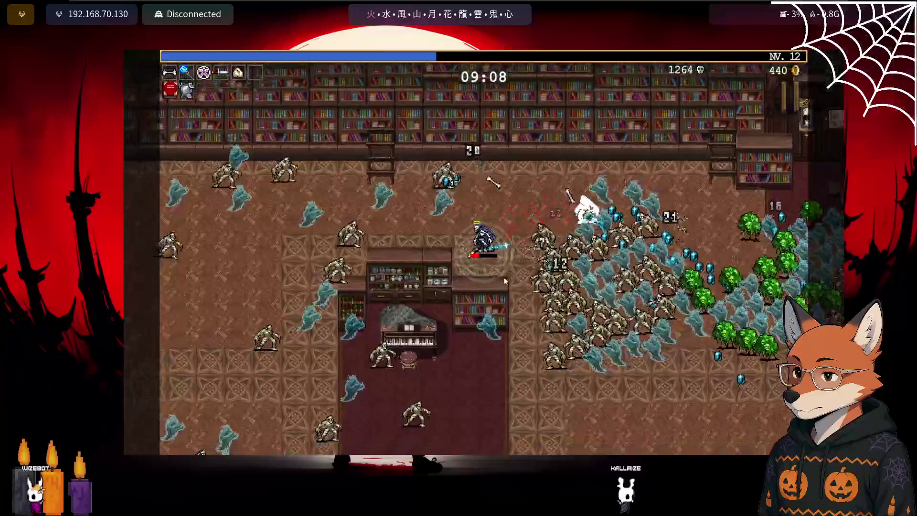
pyautogui.press('Down')
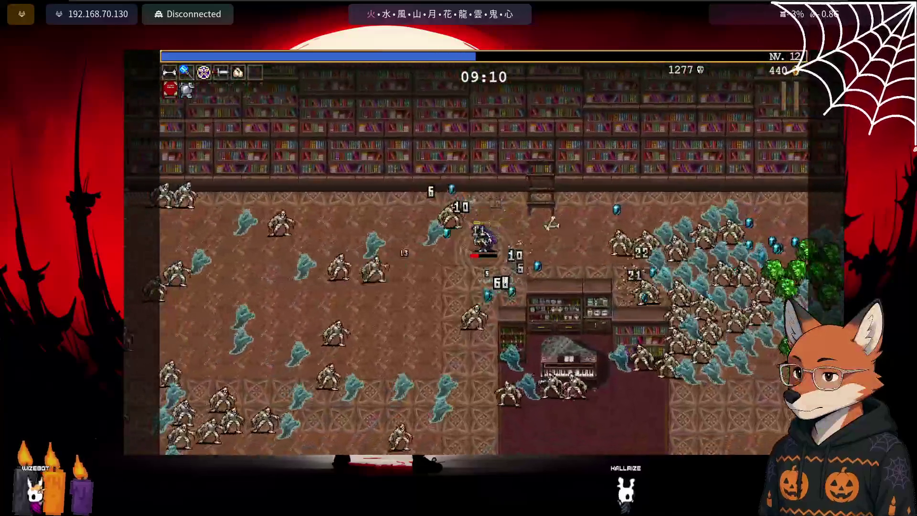
pyautogui.press('Down')
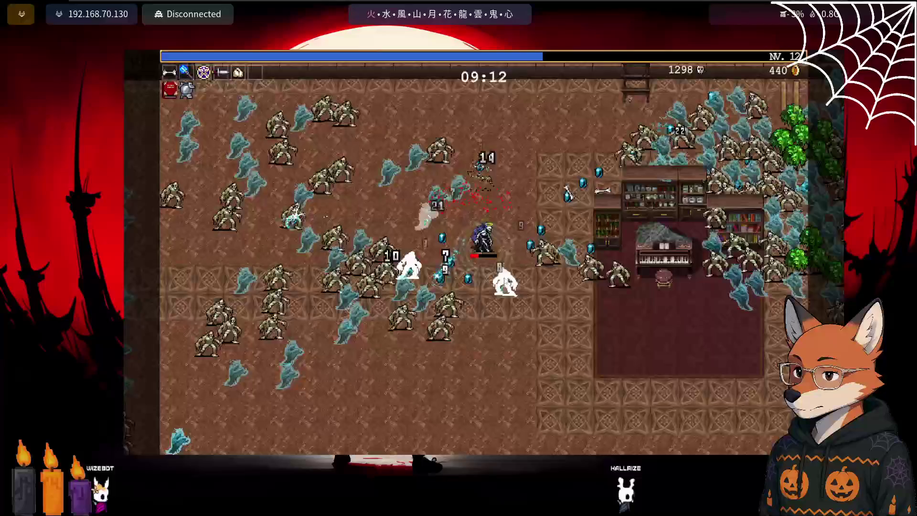
pyautogui.press('Left')
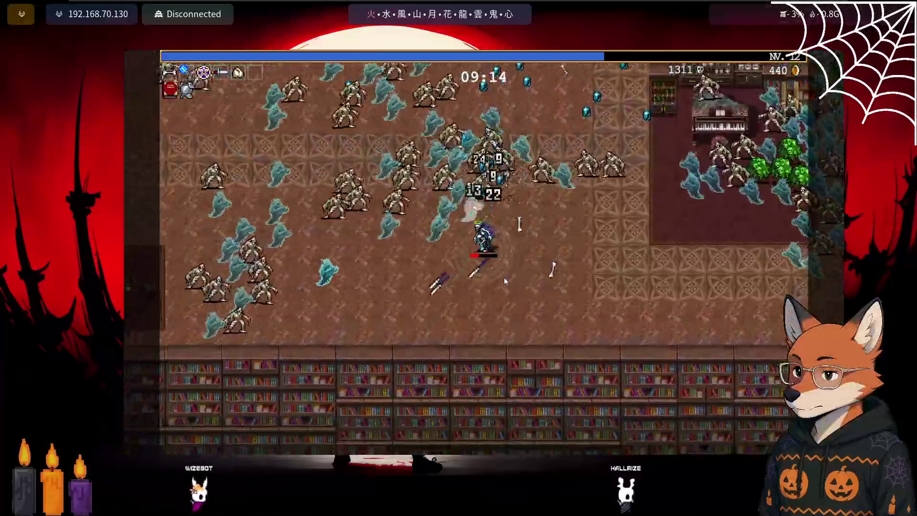
pyautogui.press('Right')
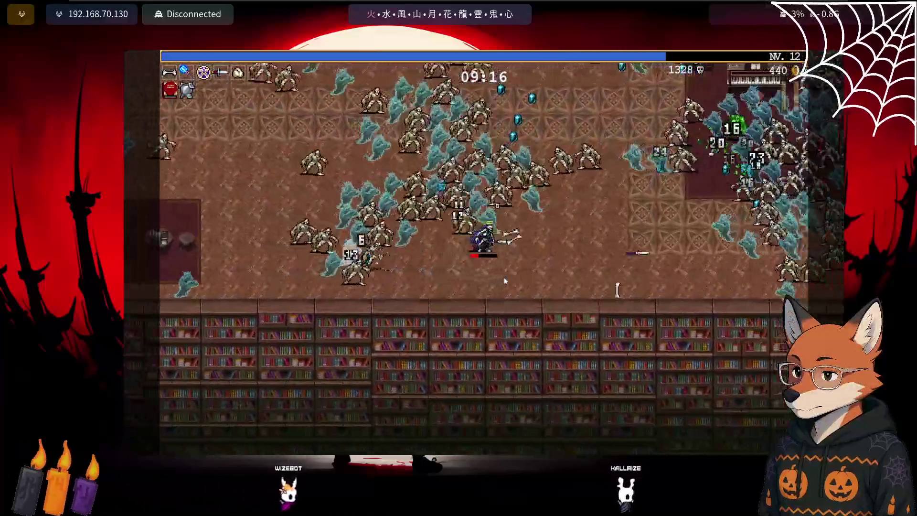
pyautogui.press('Down')
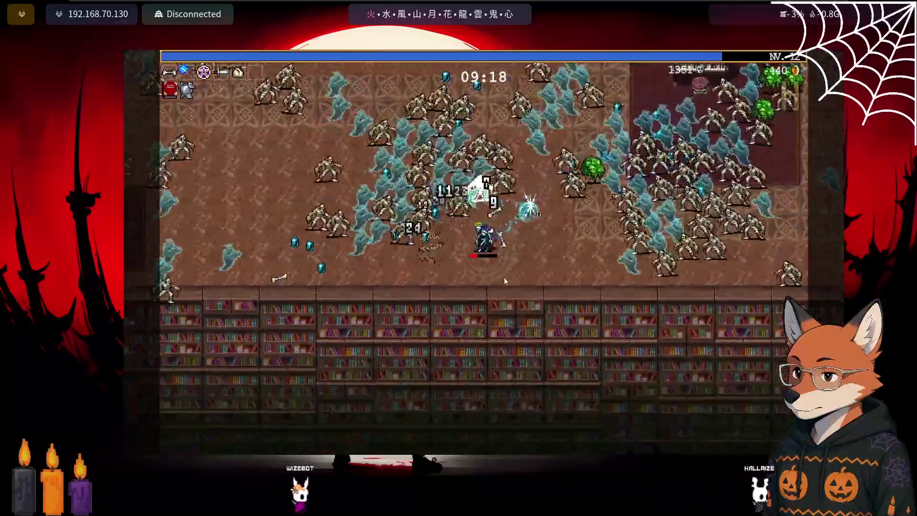
pyautogui.press('Left')
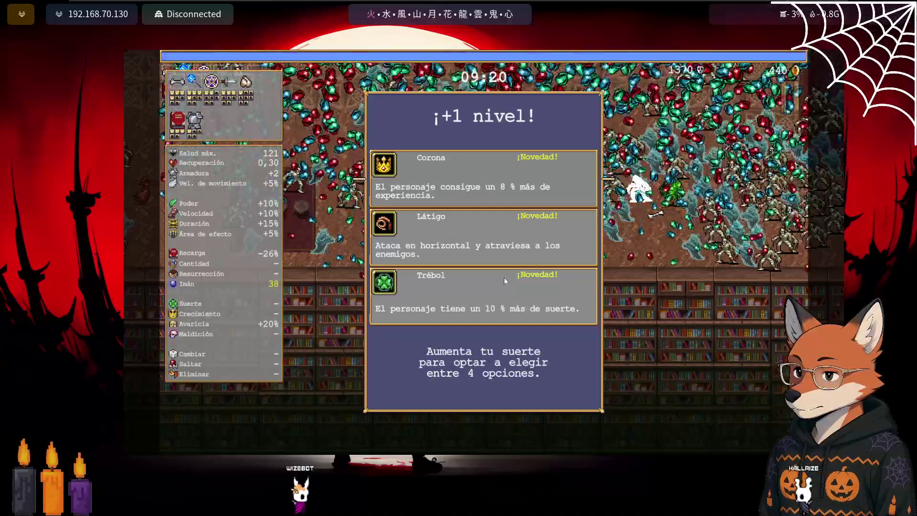
# Take Látigo, walk up-left into the library, then back out down-right
pyautogui.click(492, 235)
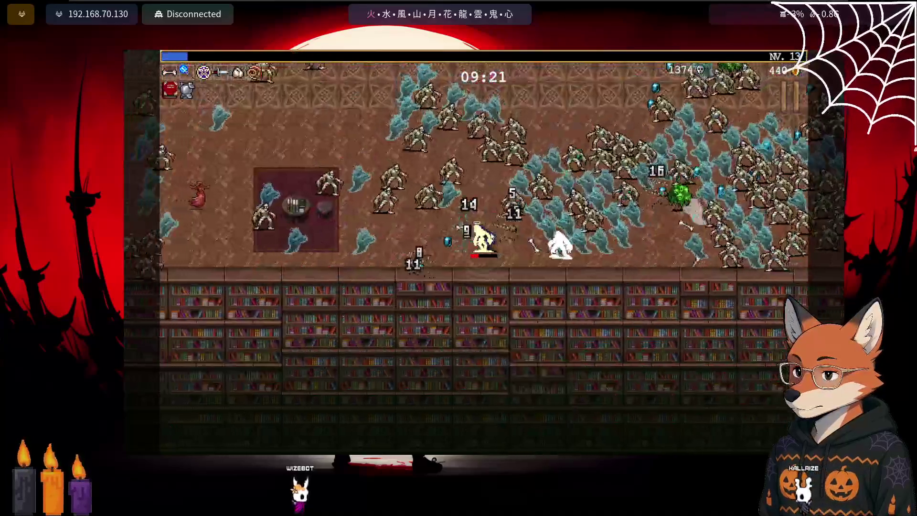
pyautogui.press('Left')
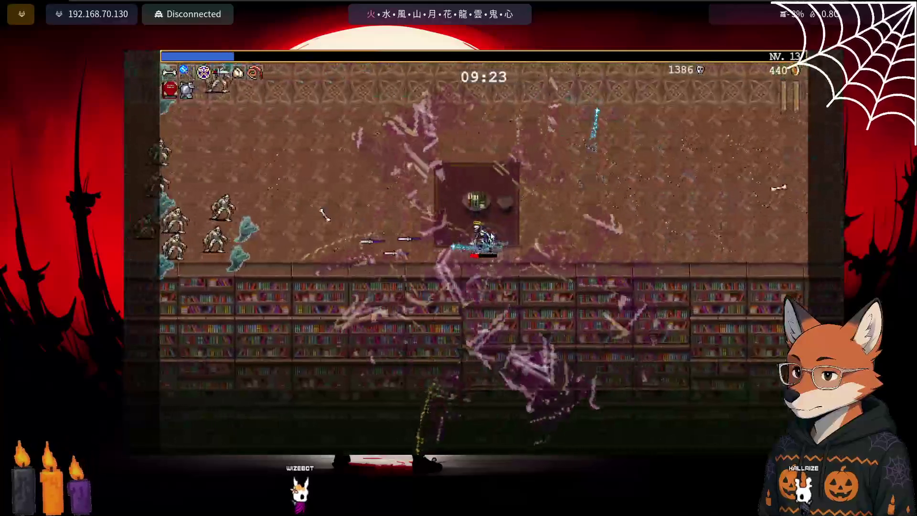
pyautogui.press('Up')
pyautogui.press('Up')
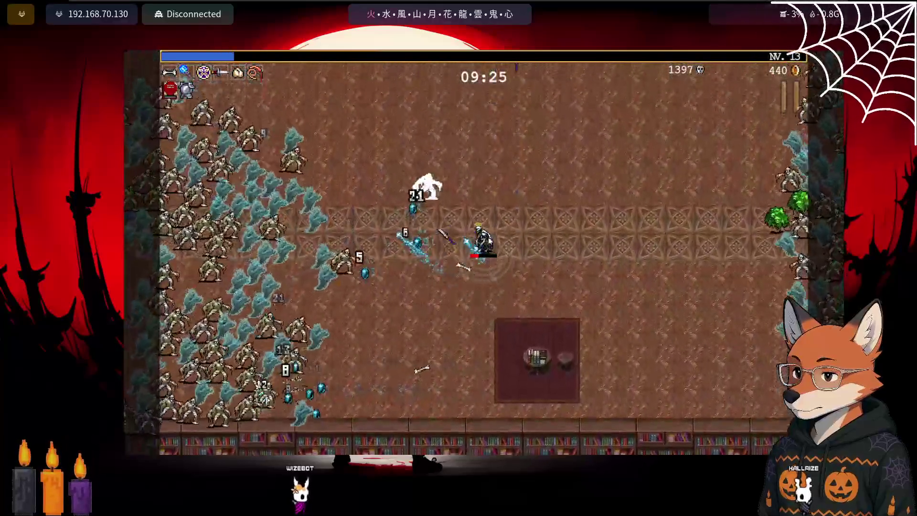
pyautogui.press('Left')
pyautogui.press('Up')
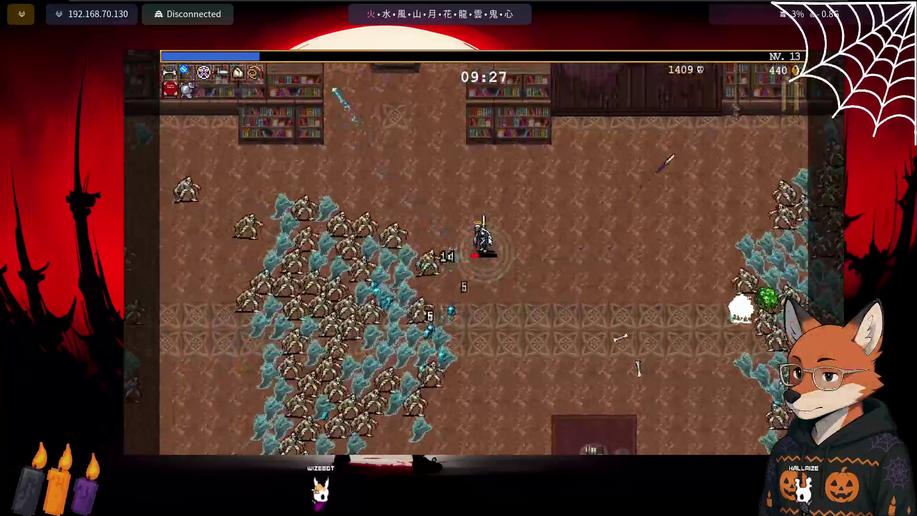
pyautogui.press('Up')
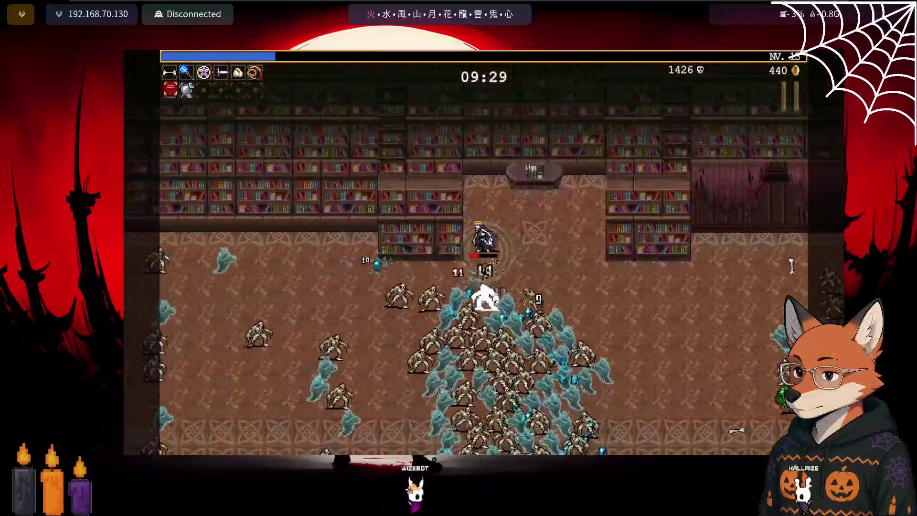
pyautogui.press('Right')
pyautogui.press('Down')
pyautogui.press('Right')
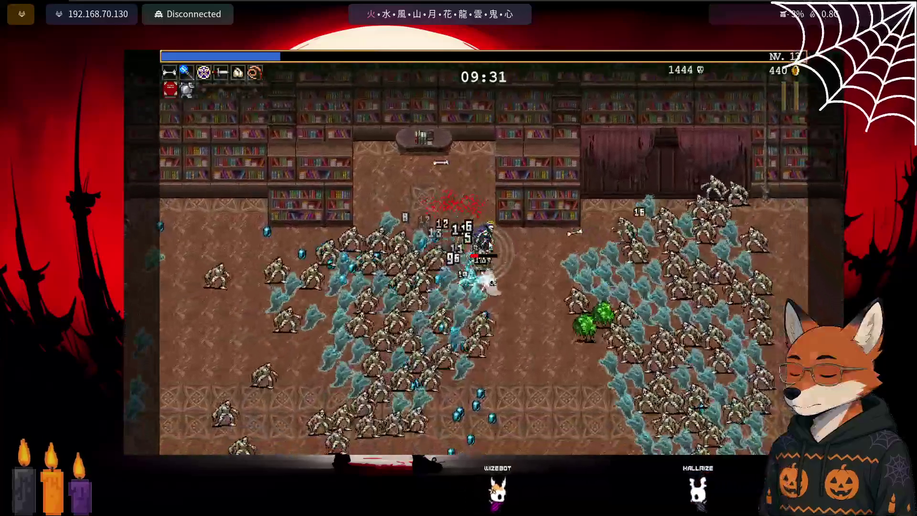
# Run down-left along the lower bookshelves, then up-left away from the horde
pyautogui.press('Down')
pyautogui.press('Left')
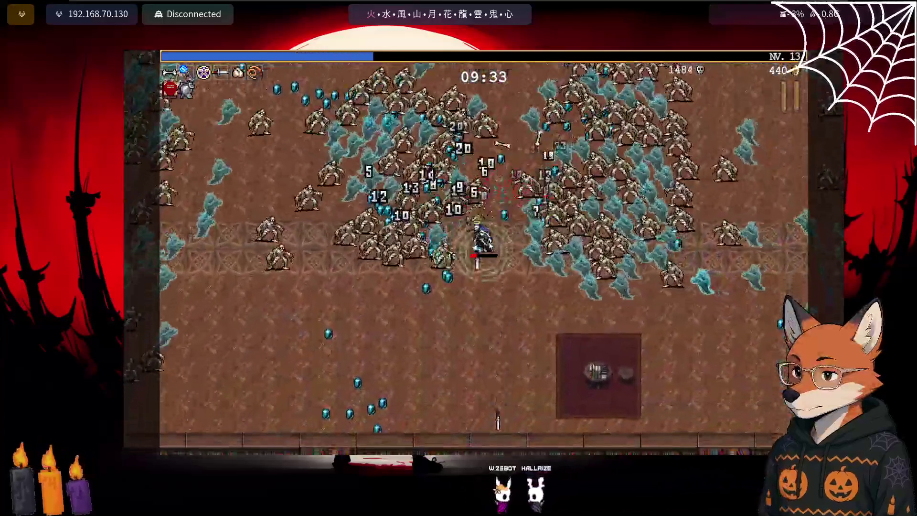
pyautogui.press('Down')
pyautogui.press('Left')
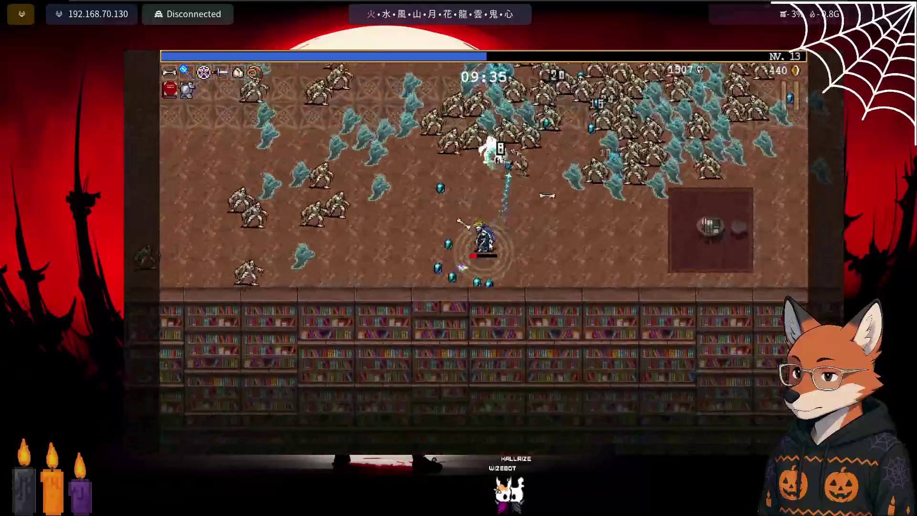
pyautogui.press('Left')
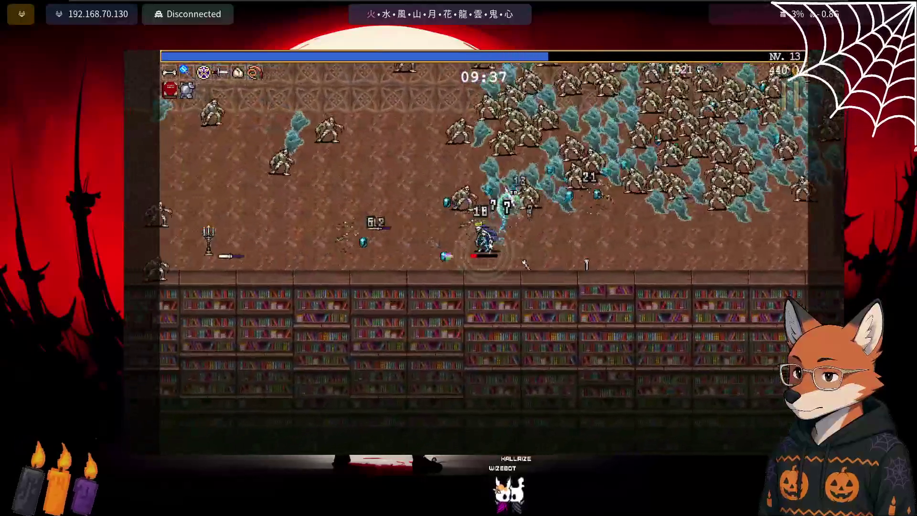
pyautogui.press('Left')
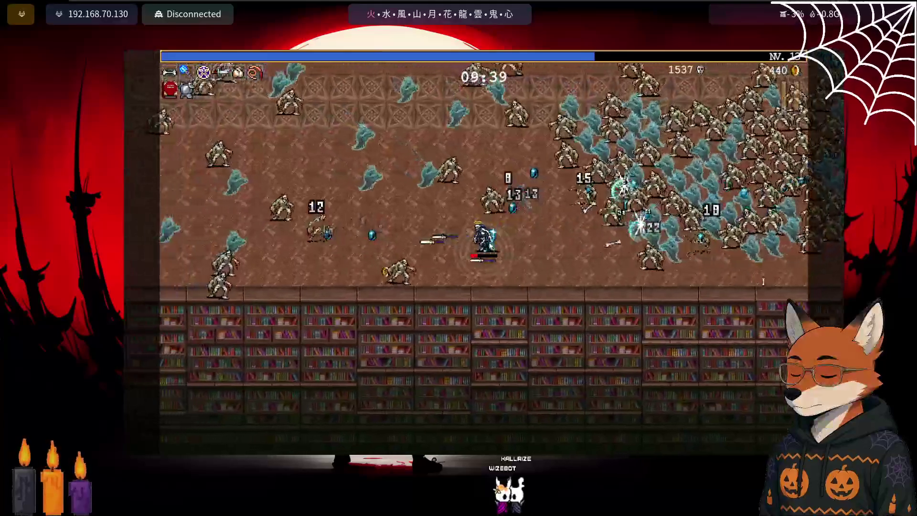
pyautogui.press('Left')
pyautogui.press('Up')
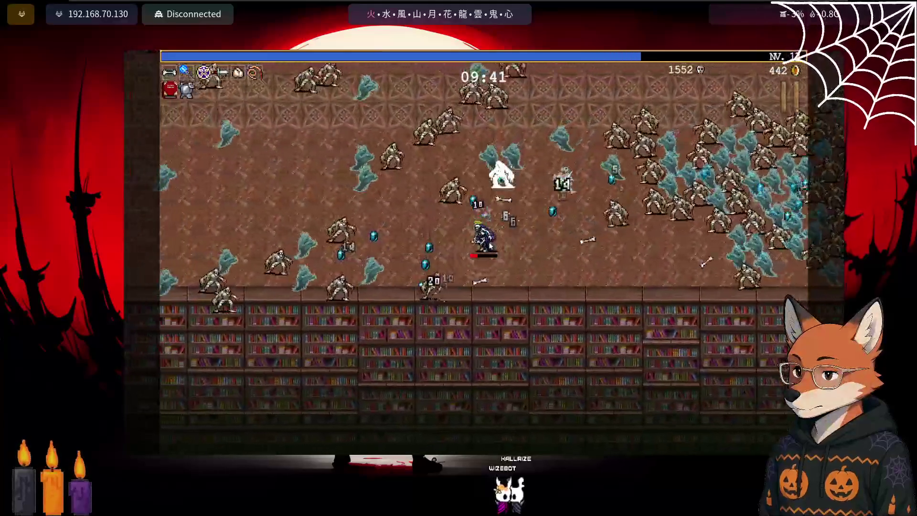
pyautogui.press('Left')
pyautogui.press('Up')
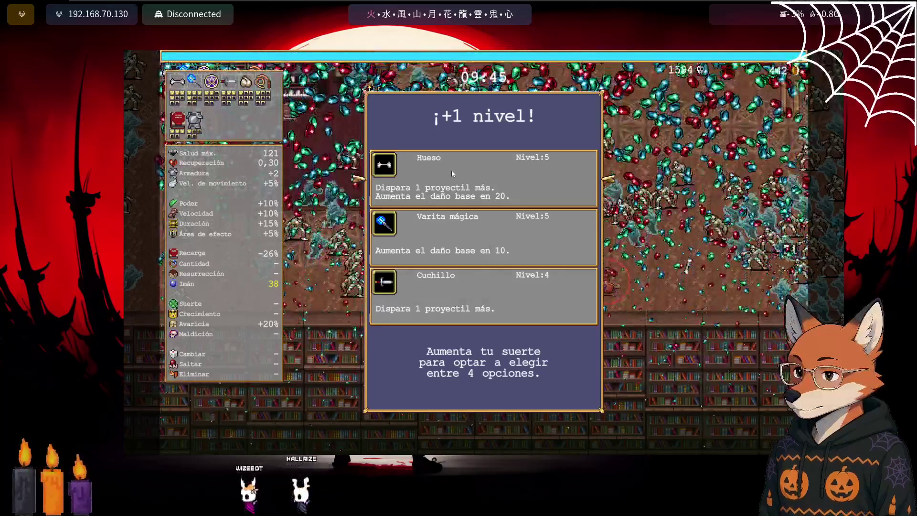
# Take the Hueso upgrade, keep running left along the library, then take the Látigo upgrade
pyautogui.click(451, 170)
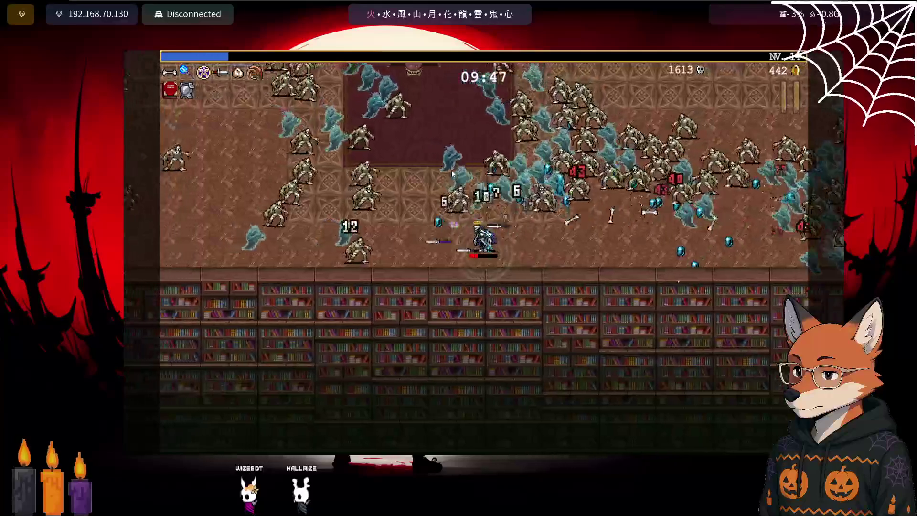
pyautogui.press('Left')
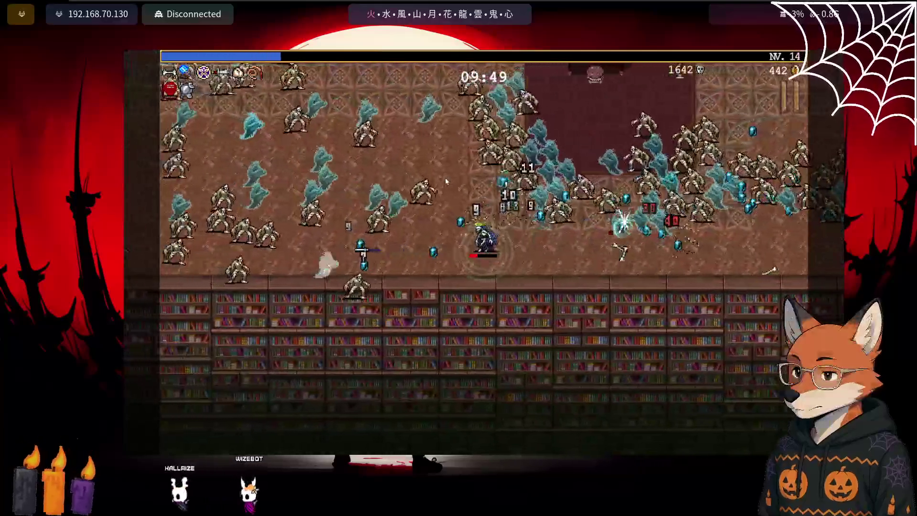
pyautogui.press('Left')
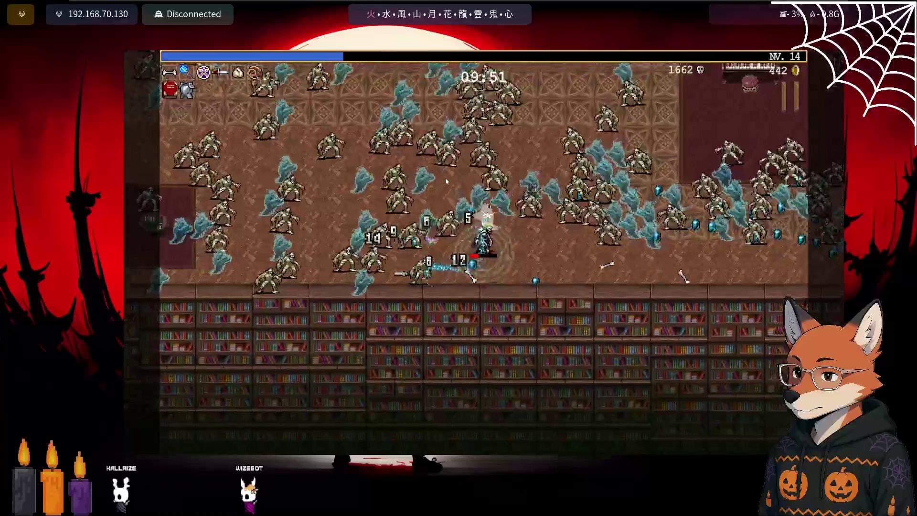
pyautogui.press('Left')
pyautogui.press('Down')
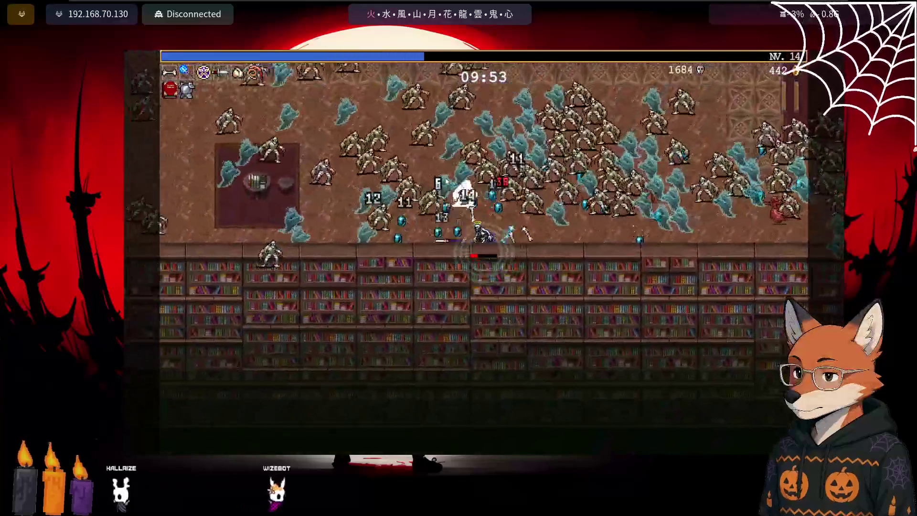
pyautogui.press('Left')
pyautogui.press('Up')
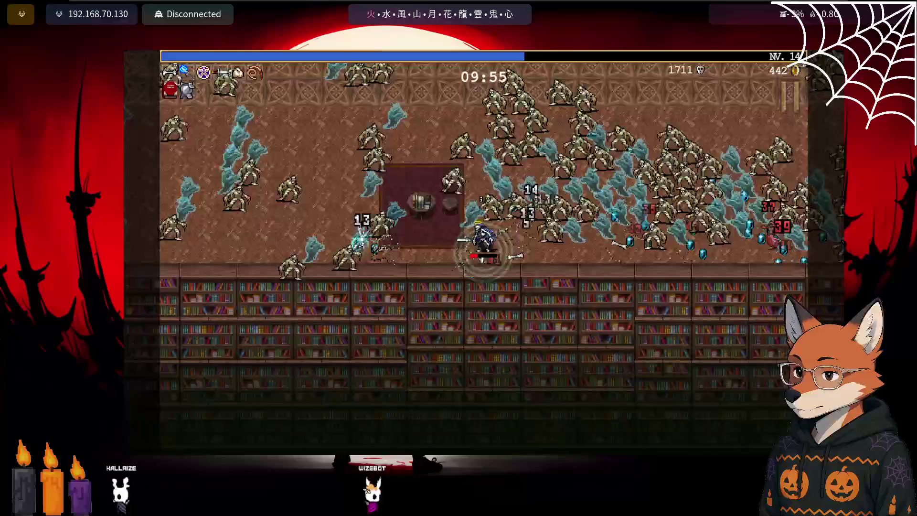
pyautogui.press('Left')
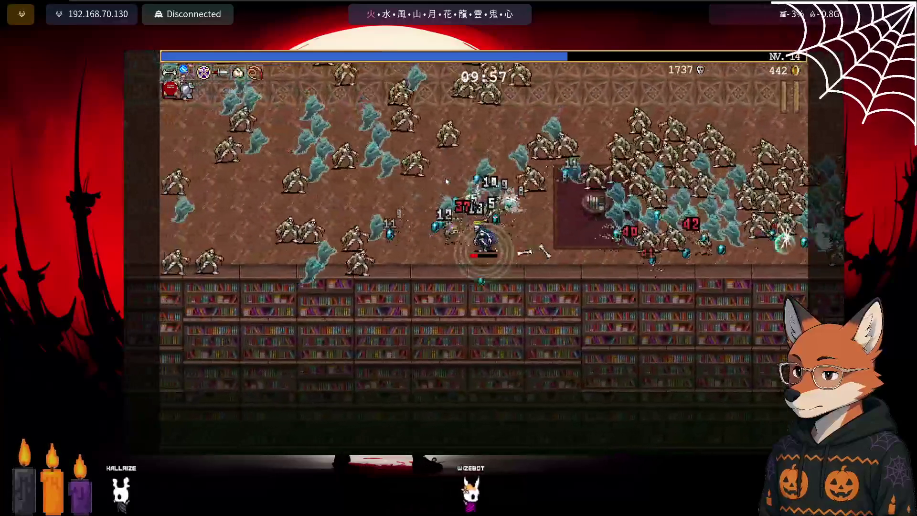
pyautogui.press('Left')
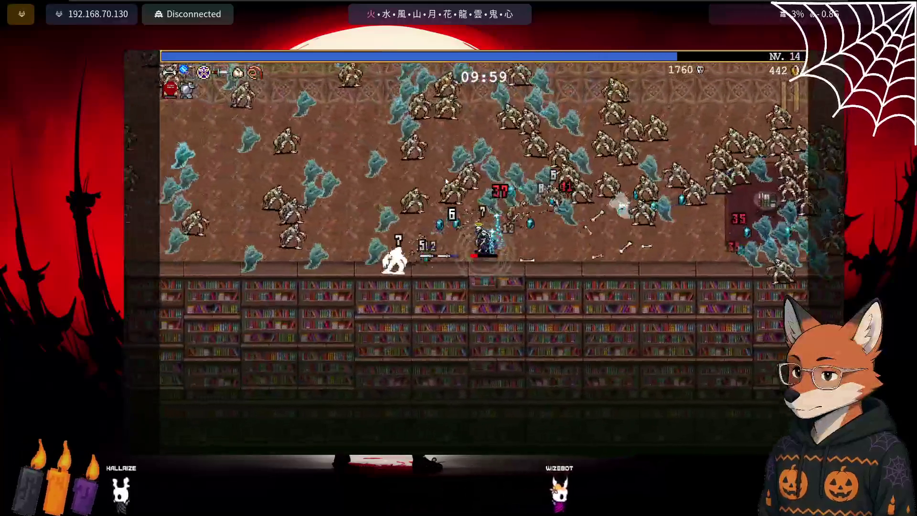
pyautogui.press('Left')
pyautogui.press('Left')
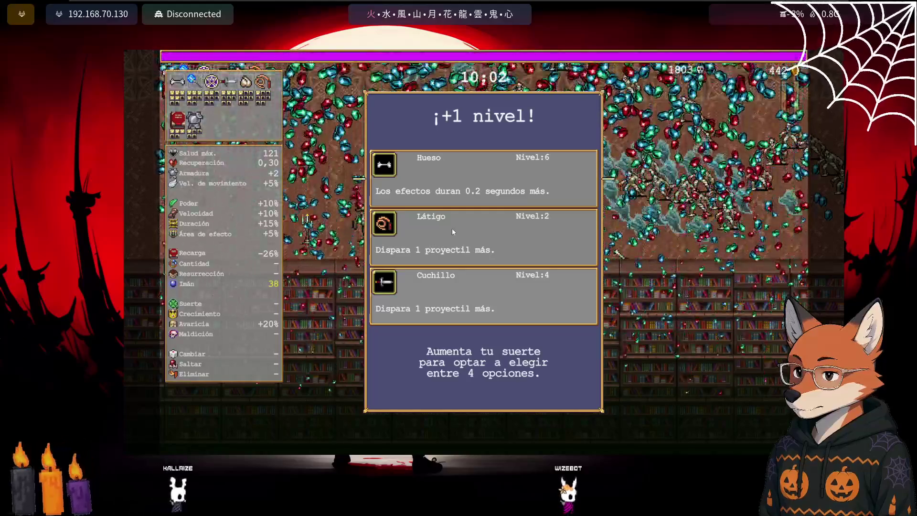
pyautogui.click(452, 228)
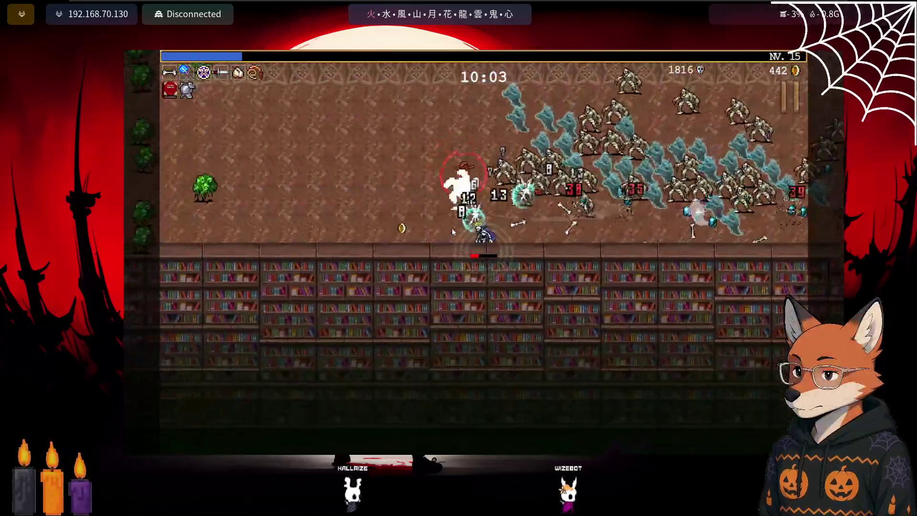
pyautogui.press('Left')
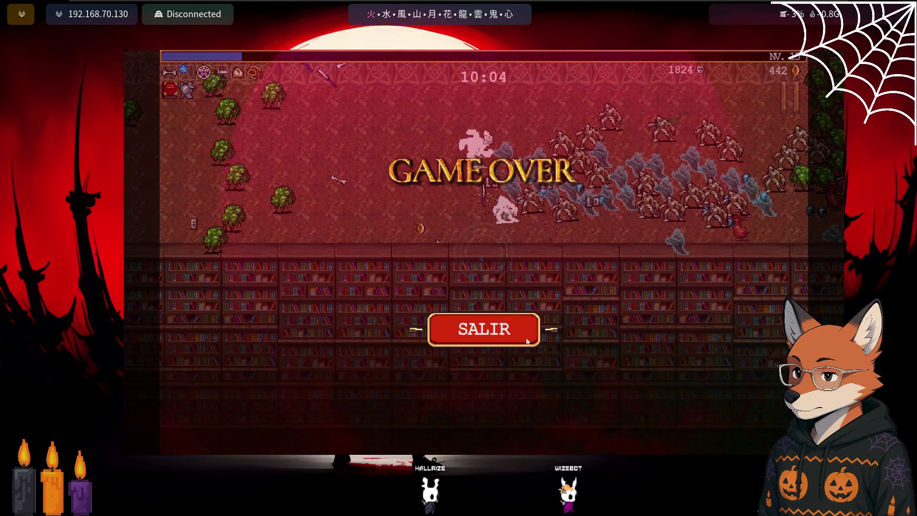
# Leave Game Over, dismiss Resultados, pass the title screen and reach the upgrades shop
pyautogui.click(522, 334)
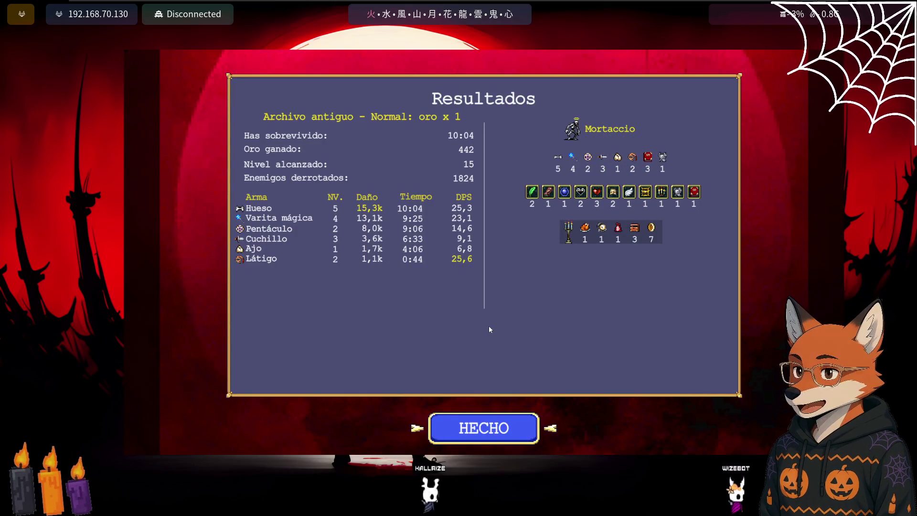
pyautogui.click(480, 444)
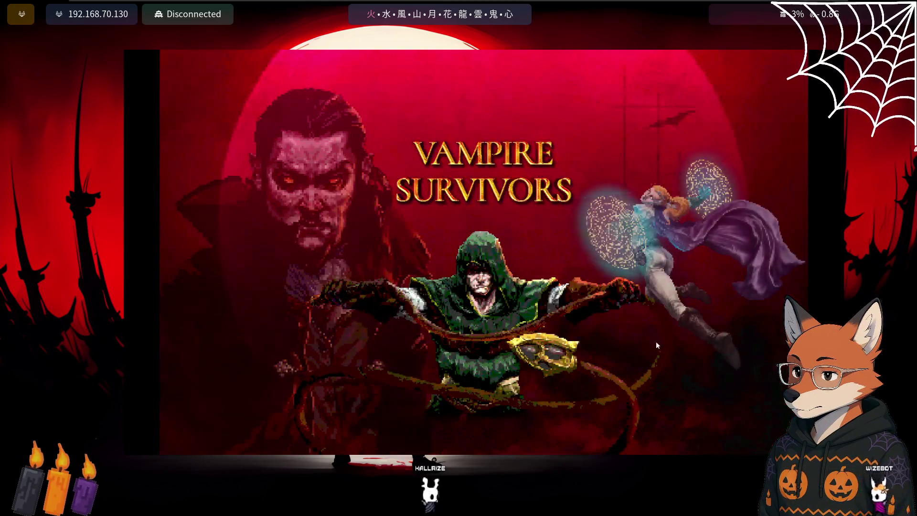
pyautogui.click(592, 303)
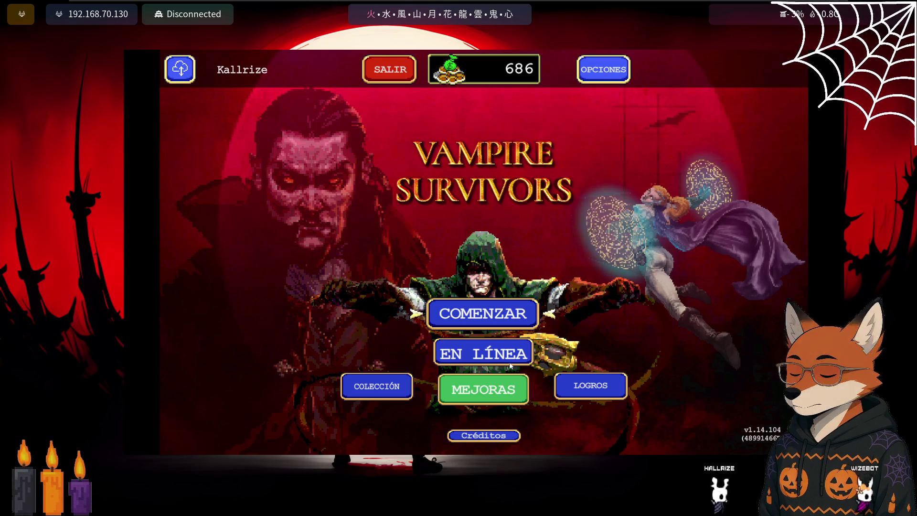
pyautogui.click(497, 385)
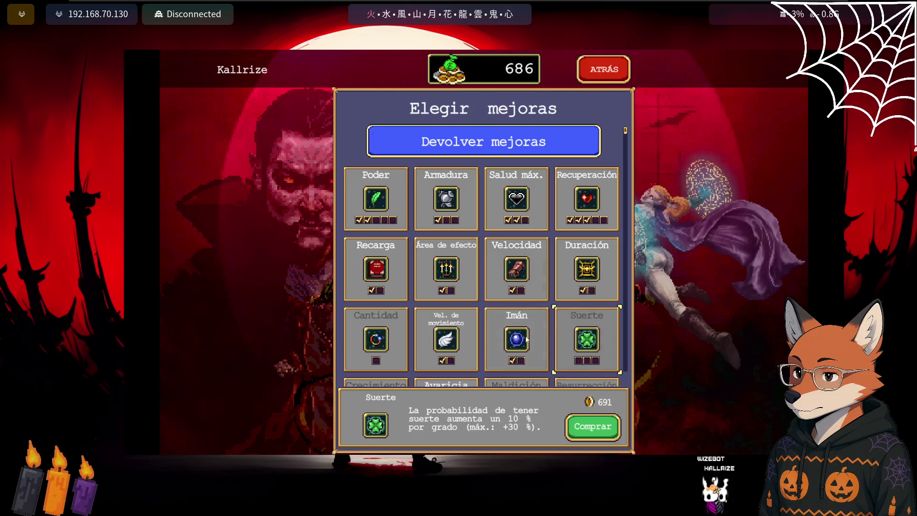
# Browse the upgrade tiles, checking the Cantidad and Crecimiento details without buying
pyautogui.scroll(-1, 592, 342)
pyautogui.press('Left')
pyautogui.press('Left')
pyautogui.press('Up')
pyautogui.press('Right')
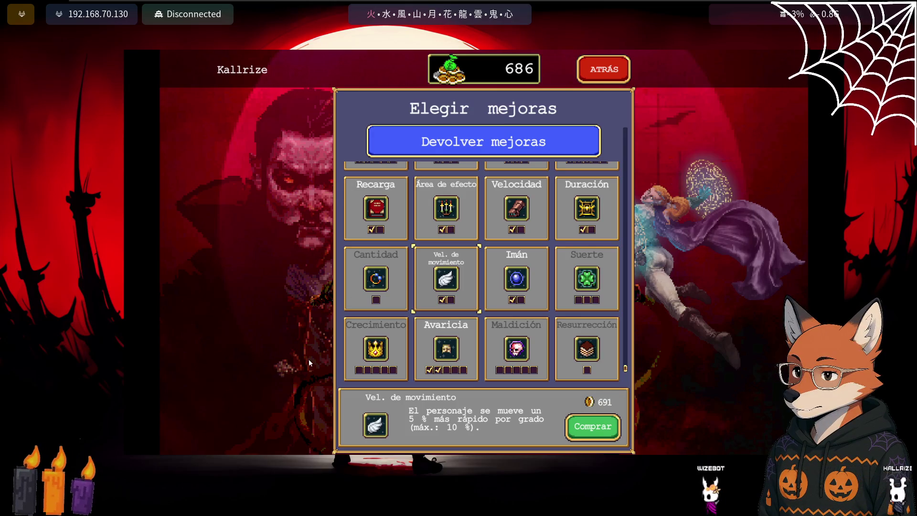
pyautogui.click(376, 280)
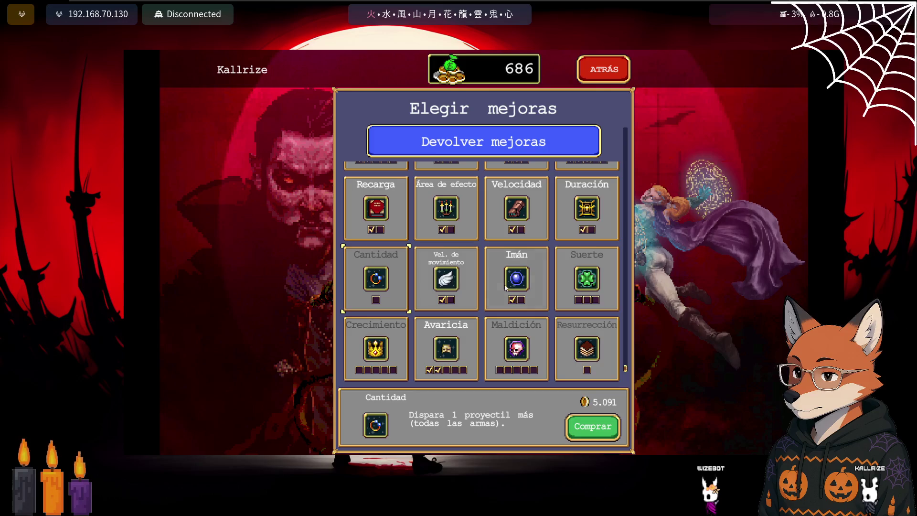
pyautogui.press('Right')
pyautogui.press('Right')
pyautogui.press('Right')
pyautogui.press('Down')
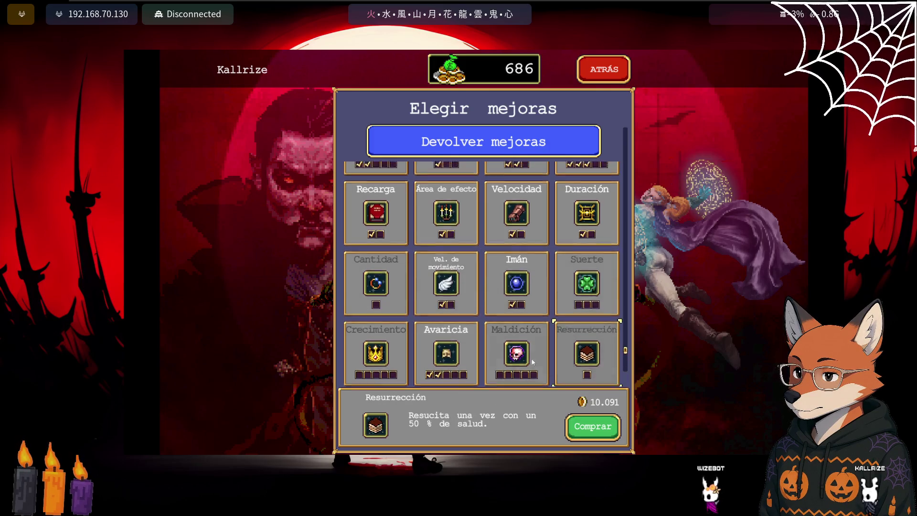
pyautogui.press('Left')
pyautogui.press('Left')
pyautogui.press('Left')
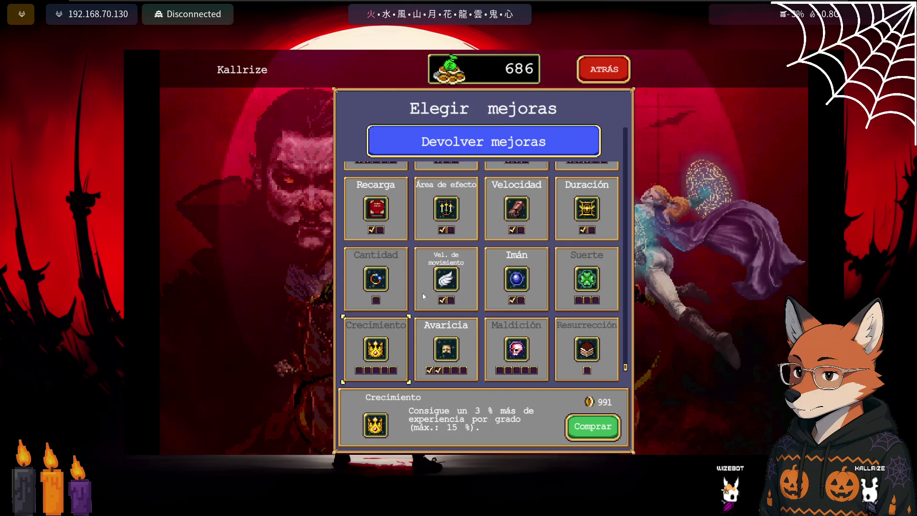
# Compare Salud máx., Recuperación and Poder, then return to the menu and quit the game
pyautogui.scroll(1, 458, 210)
pyautogui.press('Right')
pyautogui.press('Left')
pyautogui.press('Right')
pyautogui.press('Left')
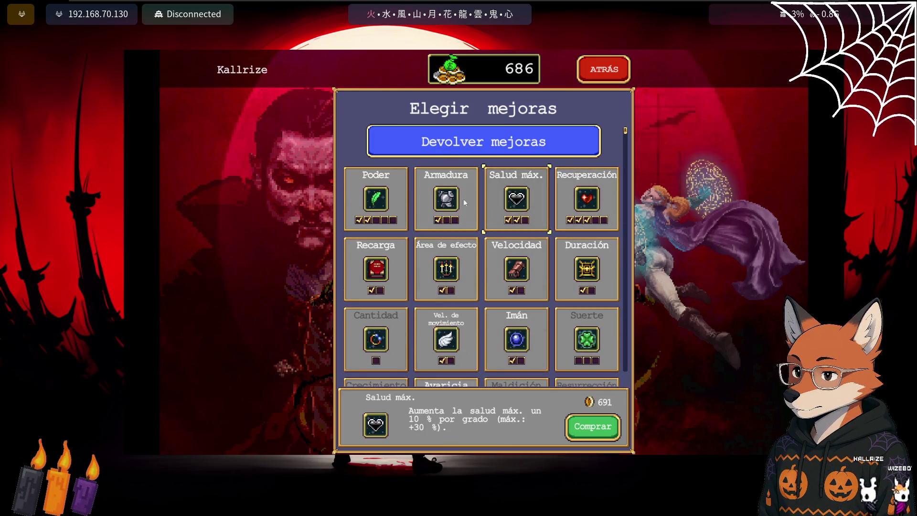
pyautogui.press('Left')
pyautogui.press('Left')
pyautogui.press('Escape')
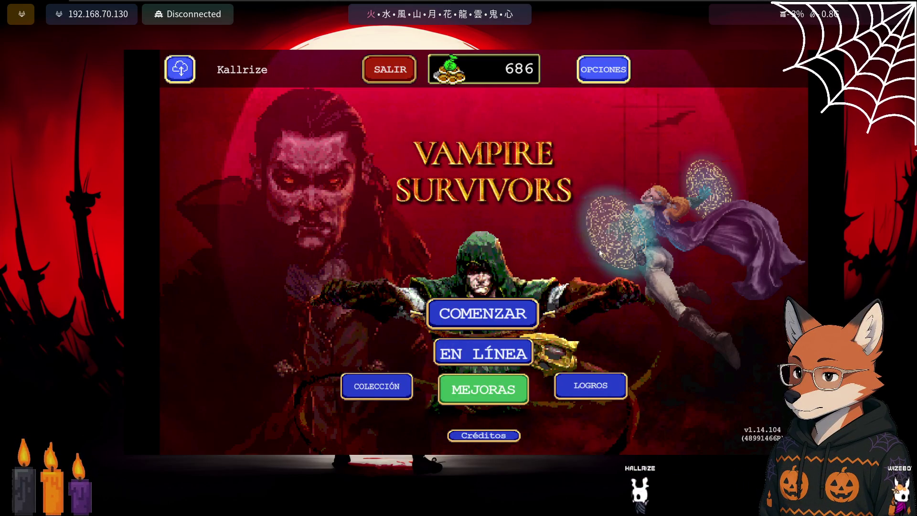
pyautogui.click(399, 72)
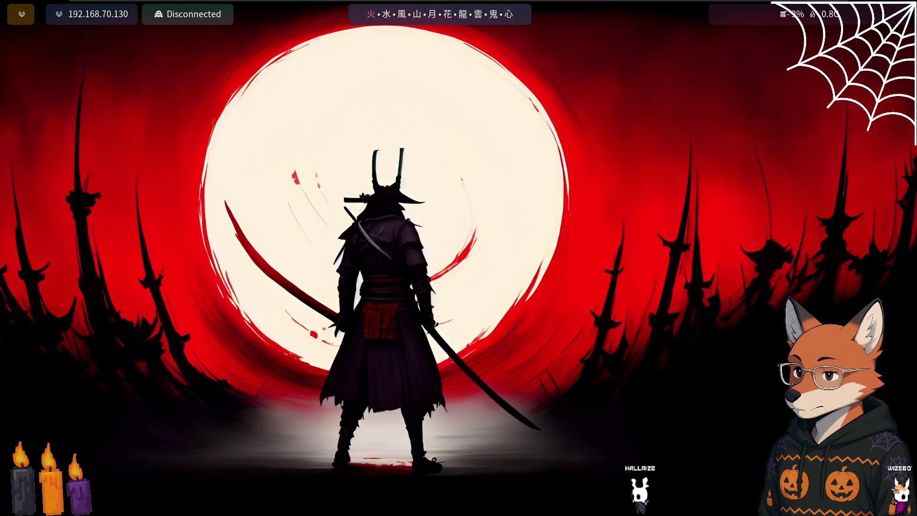
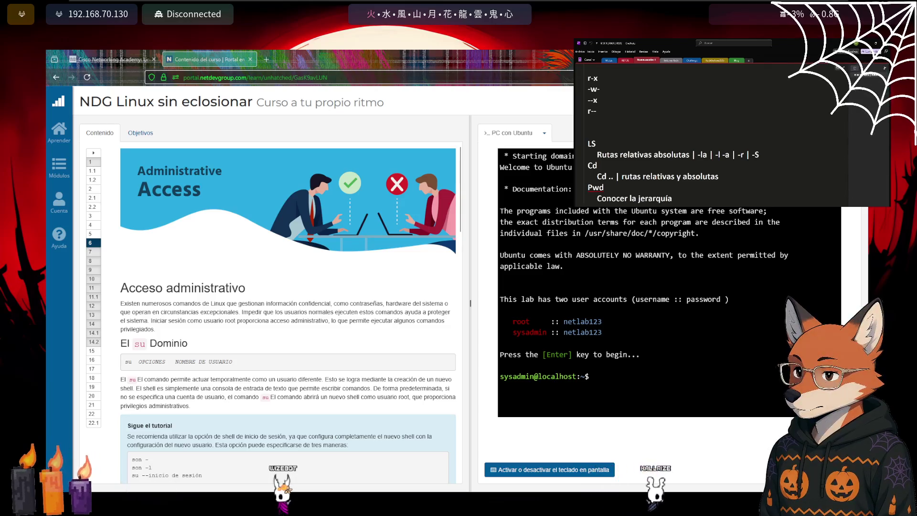
# List the home folder, move into Documents and print the path /home/sysadmin/Documents
pyautogui.scroll(-10, 286, 310)
pyautogui.scroll(-8, 286, 310)
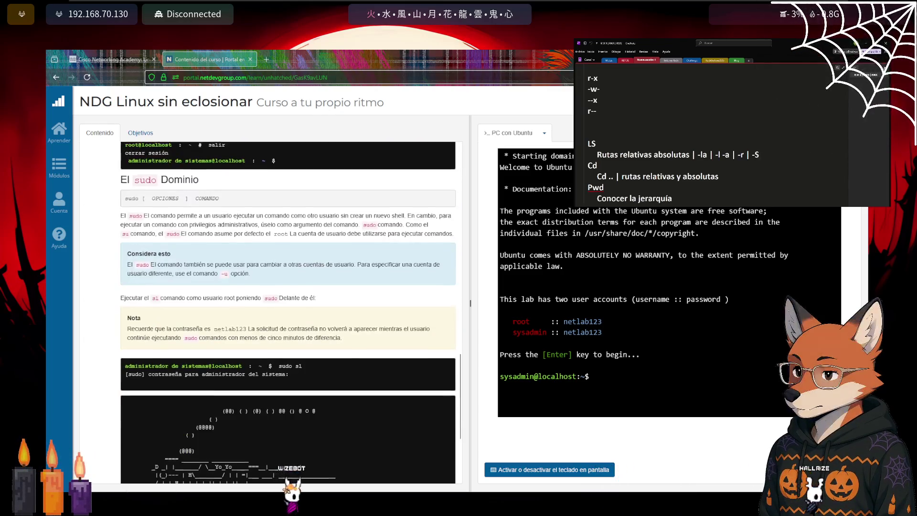
pyautogui.scroll(-5, 287, 310)
pyautogui.scroll(10, 286, 310)
pyautogui.scroll(10, 287, 310)
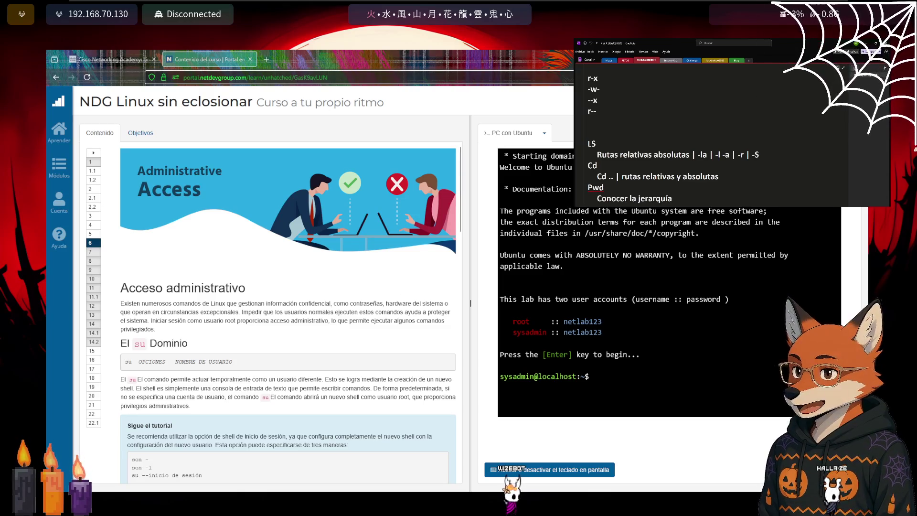
pyautogui.click(700, 386)
pyautogui.write('ls')
pyautogui.press('Return')
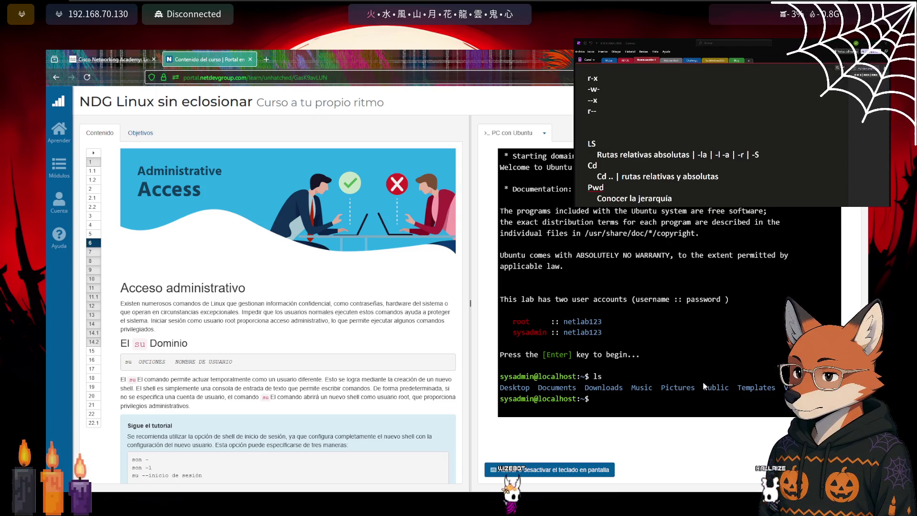
pyautogui.write('cd Do')
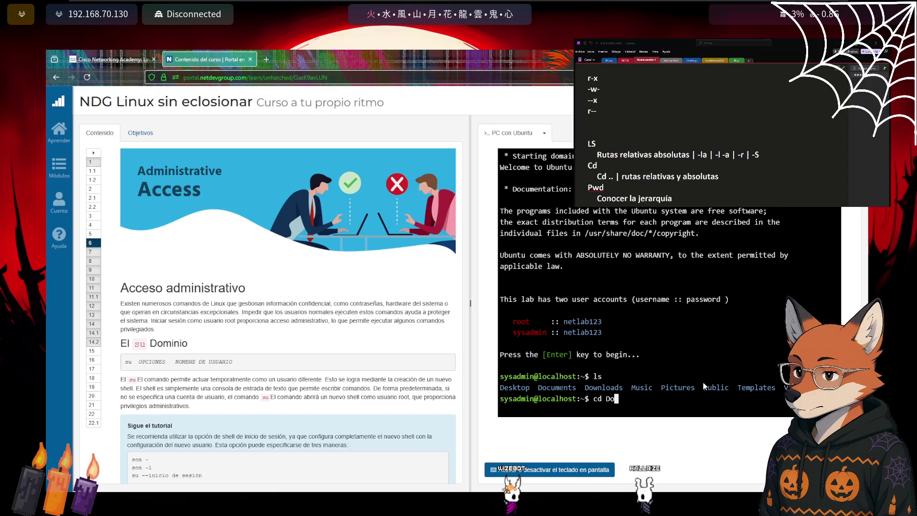
pyautogui.write('cuments/')
pyautogui.press('Return')
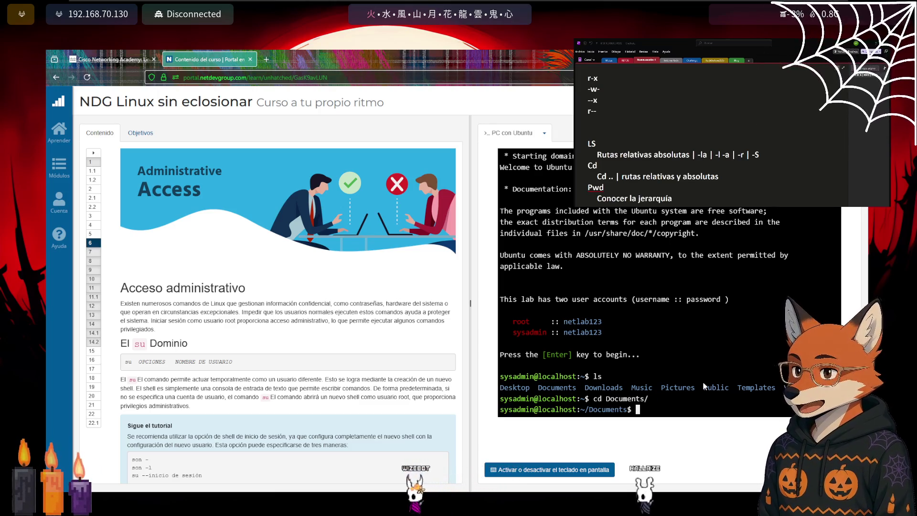
pyautogui.write('pwd')
pyautogui.press('Return')
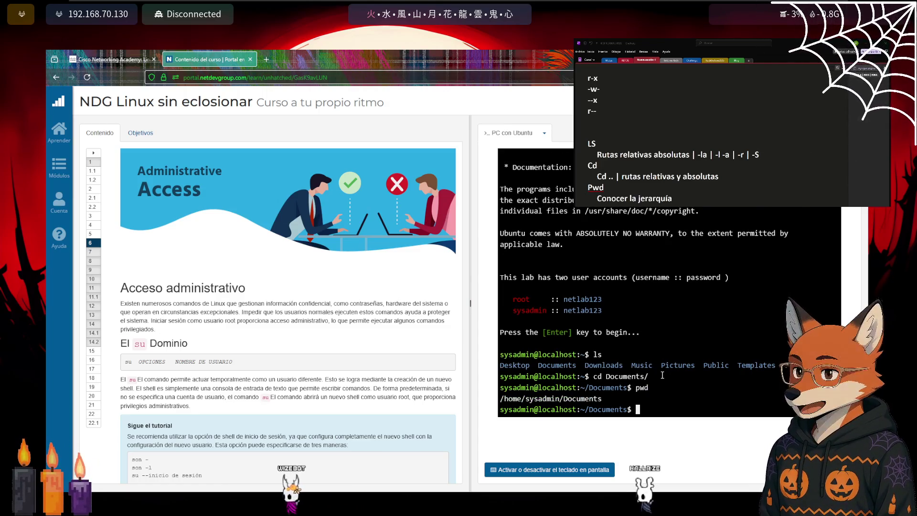
# Highlight the prompt's user and host, then /home/sysadmin and the full Documents path
pyautogui.scroll(-5, 712, 133)
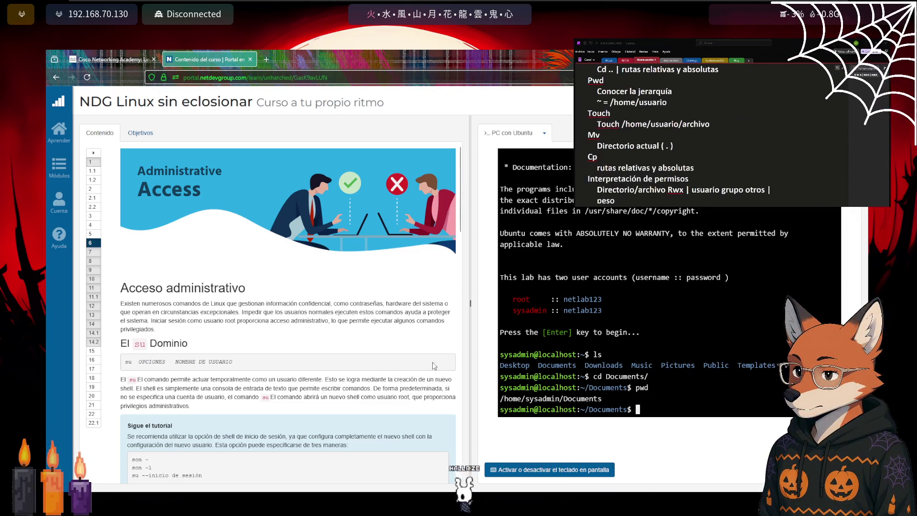
pyautogui.doubleClick(584, 408)
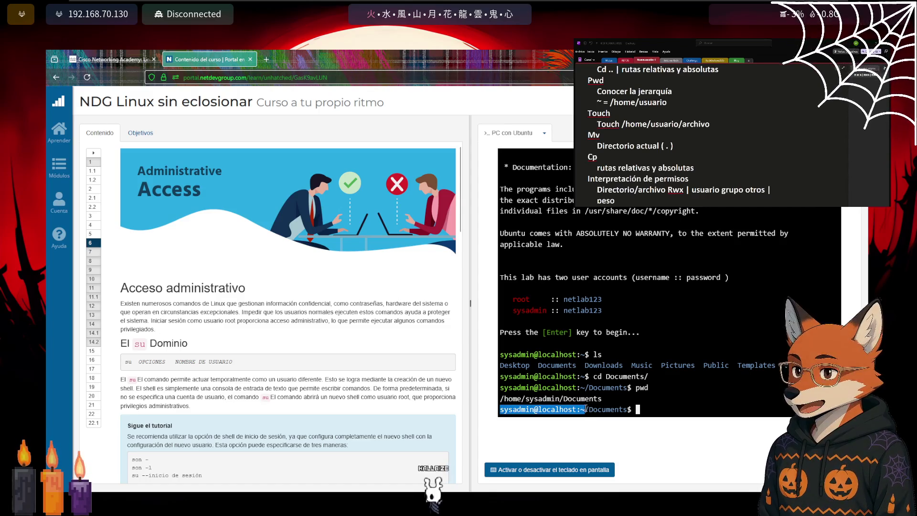
pyautogui.click(585, 409)
pyautogui.moveTo(502, 397); pyautogui.dragTo(563, 398)
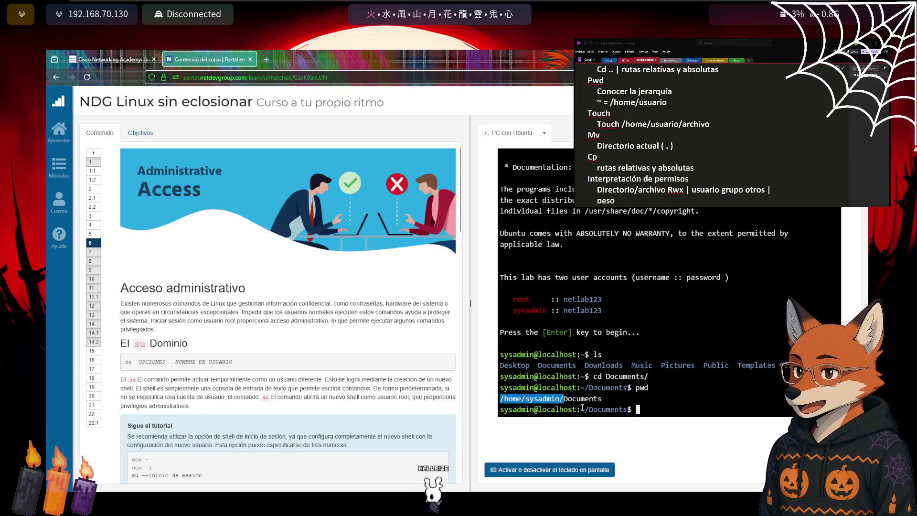
pyautogui.click(582, 408)
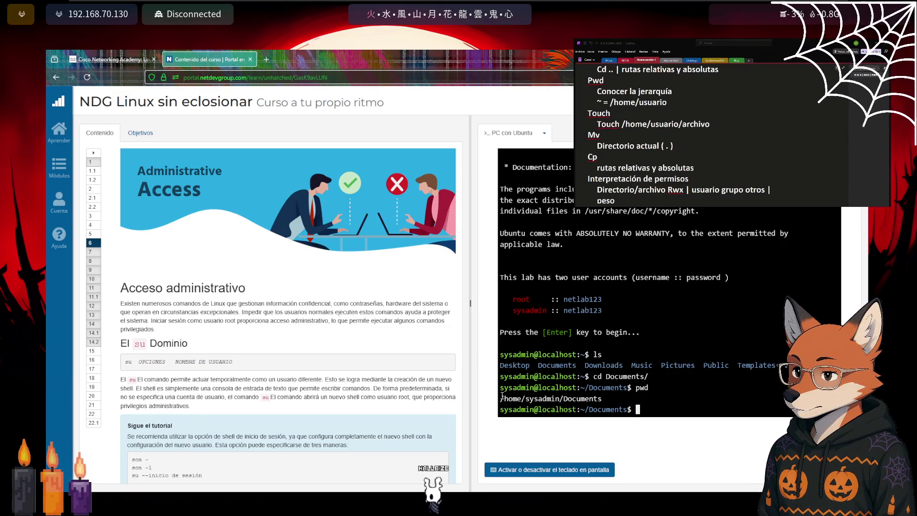
pyautogui.moveTo(504, 399); pyautogui.dragTo(559, 398)
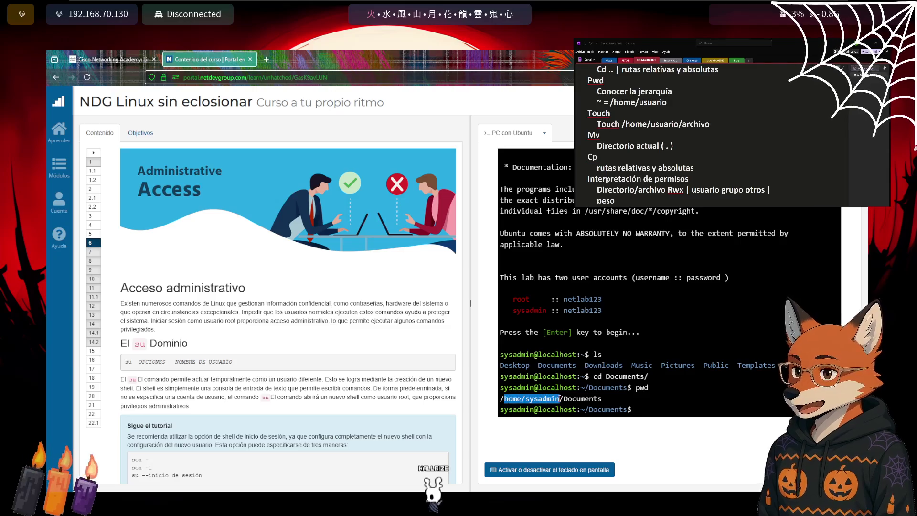
pyautogui.tripleClick(515, 398)
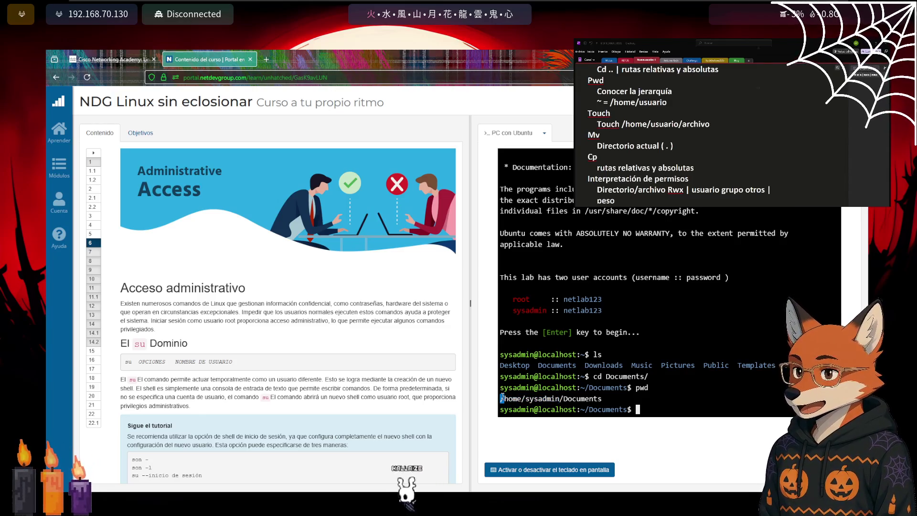
pyautogui.click(581, 411)
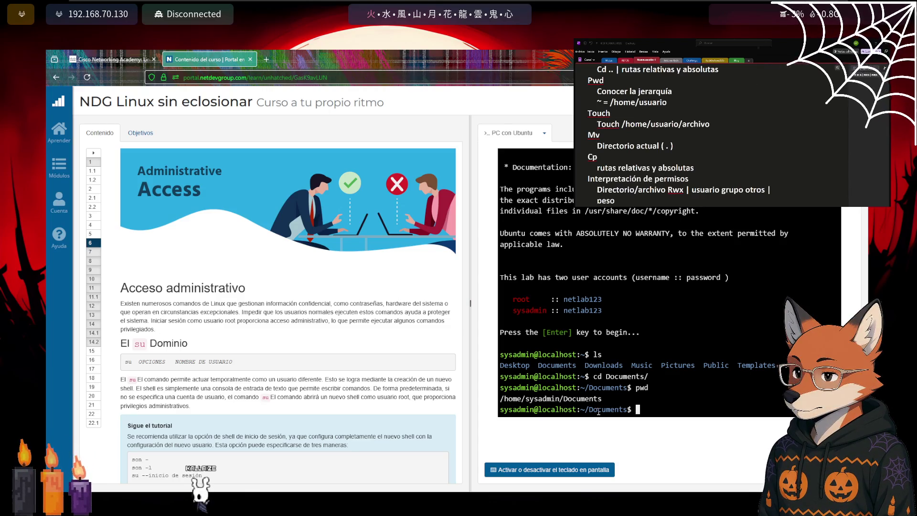
# Create an empty file hola in Documents, move it up to home, and list home
pyautogui.write('touch hola')
pyautogui.press('Return')
pyautogui.write('ls')
pyautogui.press('Return')
pyautogui.write('mv hola ../')
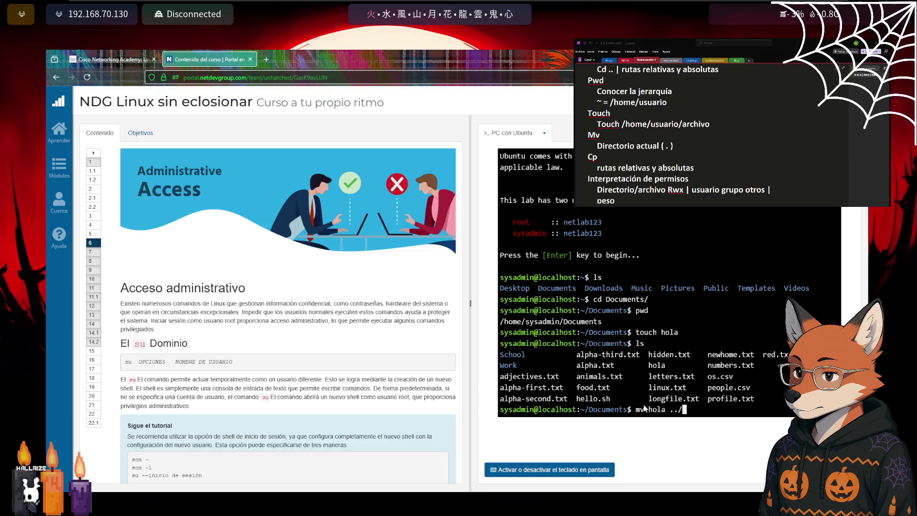
pyautogui.press('Return')
pyautogui.write('cd')
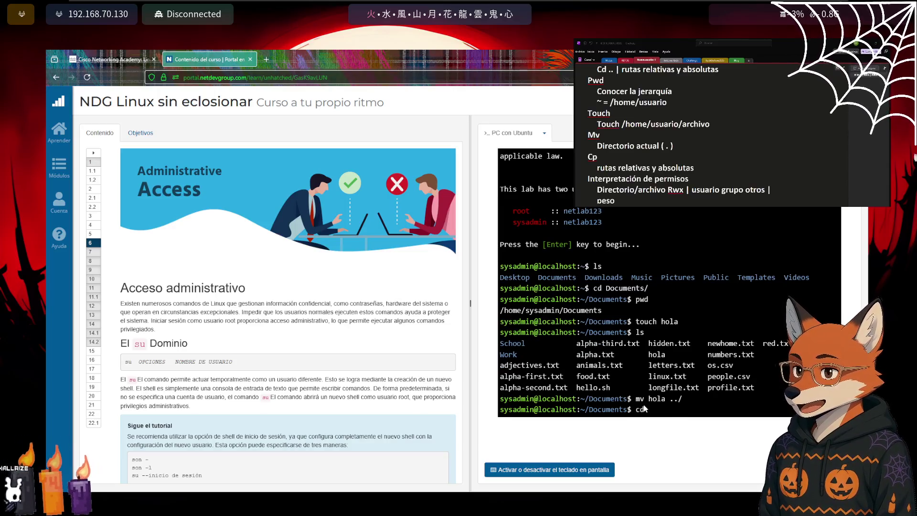
pyautogui.write(' ..')
pyautogui.press('Return')
pyautogui.write('ls')
pyautogui.press('Return')
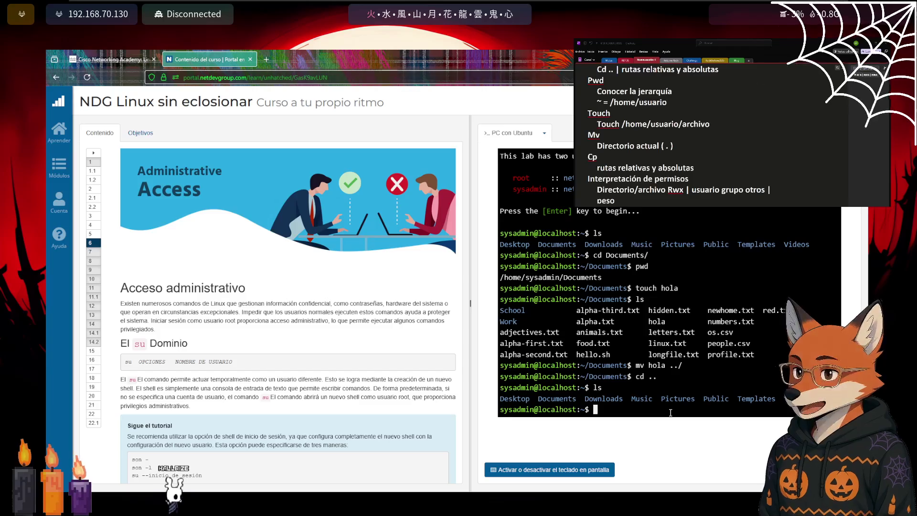
# Enter Desktop, move ~/hola into it, list it, then return home and list again
pyautogui.write('Desktop/')
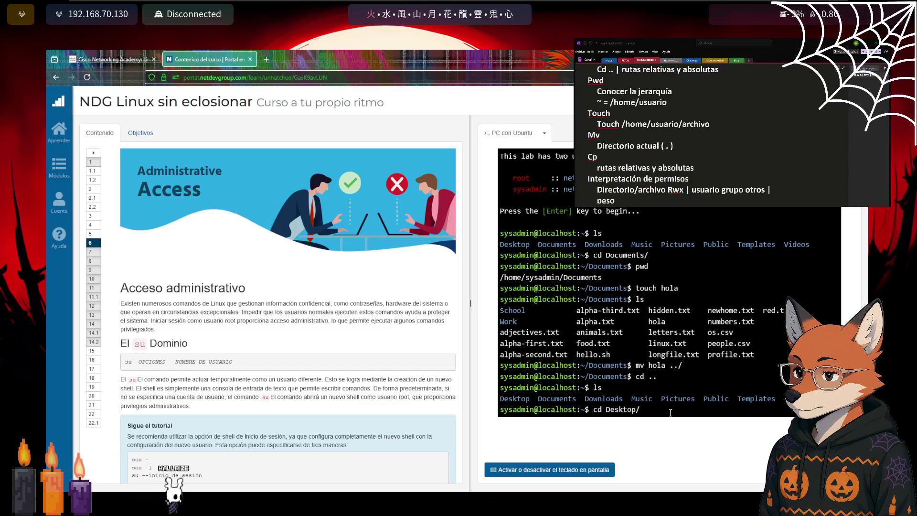
pyautogui.press('Return')
pyautogui.write('~')
pyautogui.press('BackSpace')
pyautogui.write('mv ')
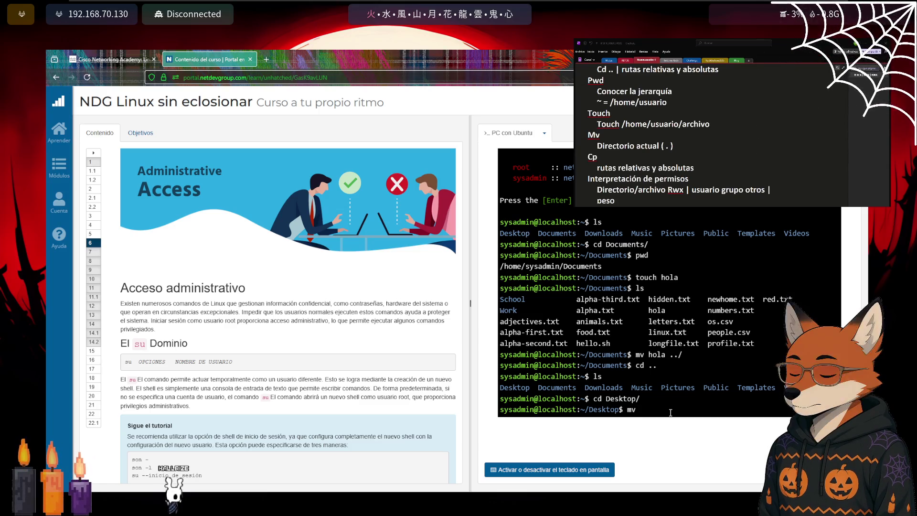
pyautogui.write('~/')
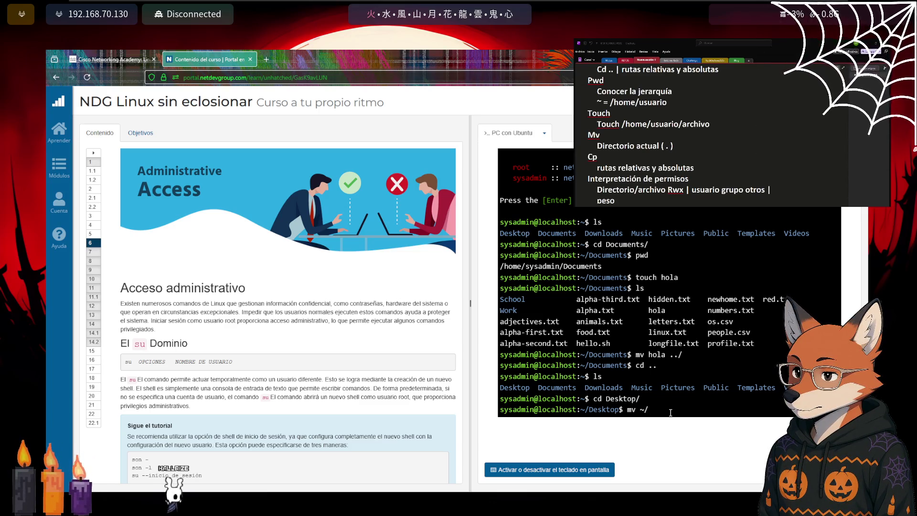
pyautogui.write('hola ')
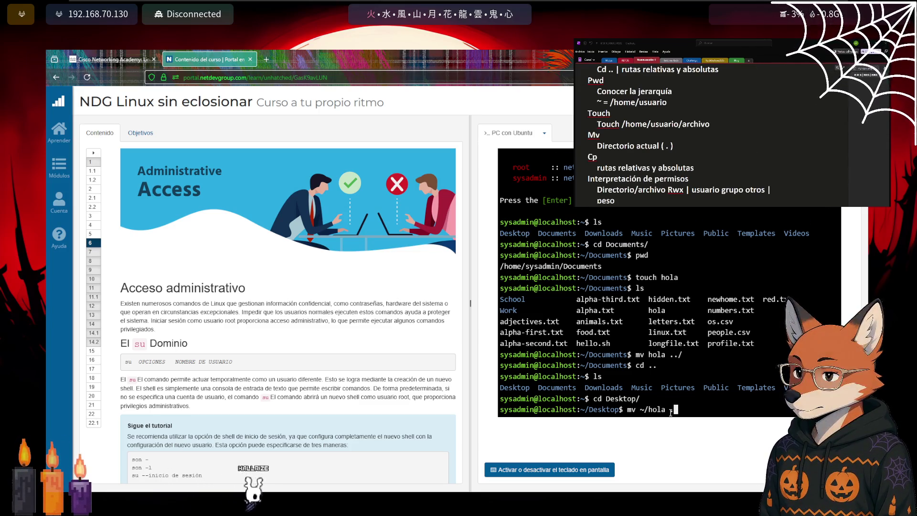
pyautogui.write('.')
pyautogui.press('Return')
pyautogui.write('ls')
pyautogui.press('Return')
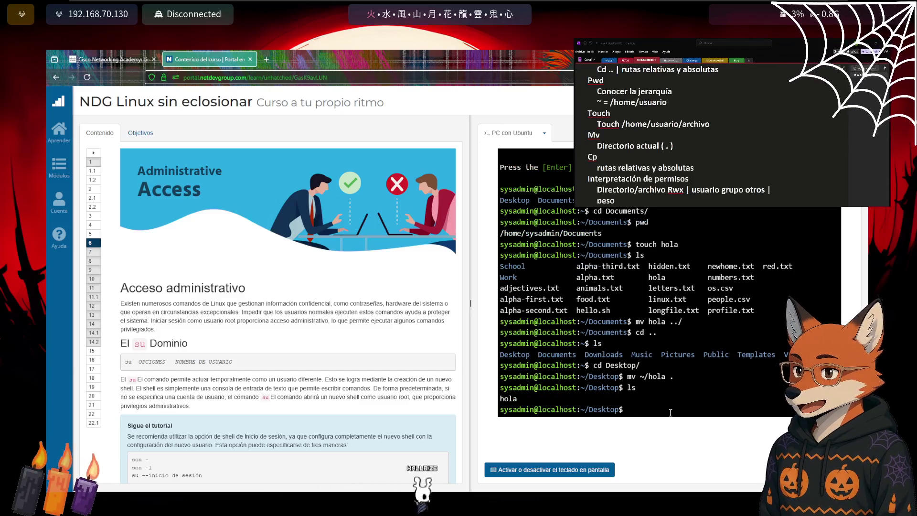
pyautogui.write('cd ..')
pyautogui.press('Return')
pyautogui.write('ls')
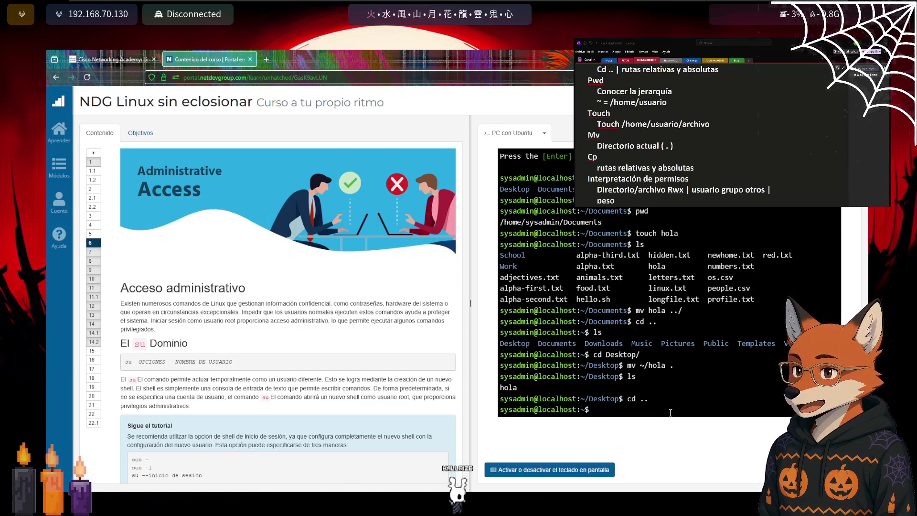
pyautogui.press('Return')
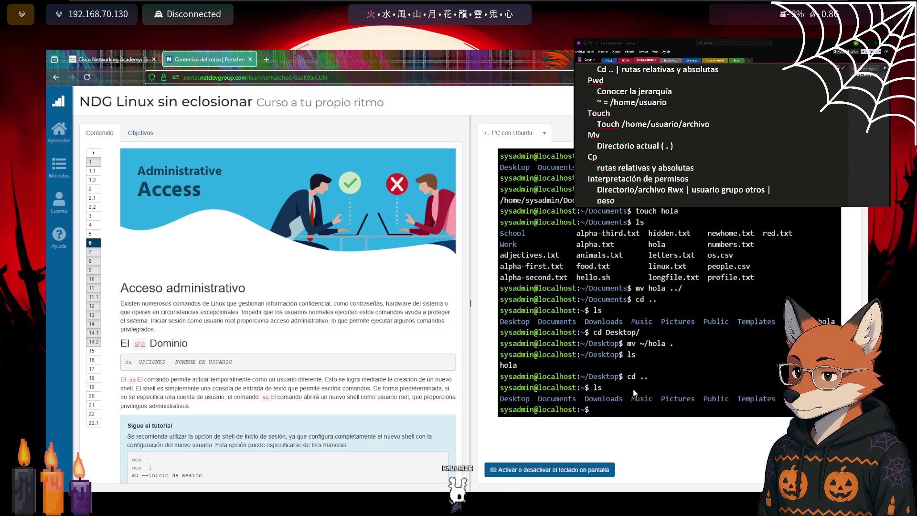
pyautogui.scroll(-3, 668, 134)
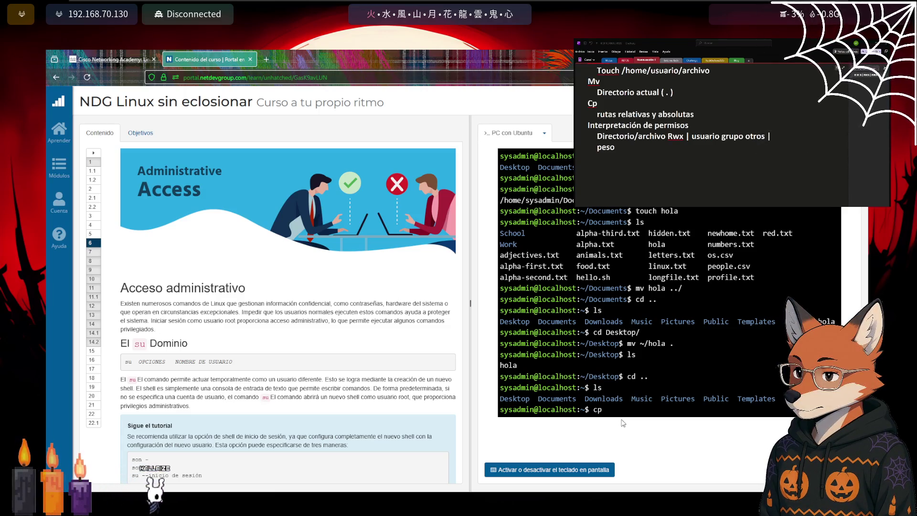
# Copy Desktop/hola into the home directory and list home to confirm the copy
pyautogui.press('BackSpace')
pyautogui.press('BackSpace')
pyautogui.press('BackSpace')
pyautogui.write('ls')
pyautogui.press('Return')
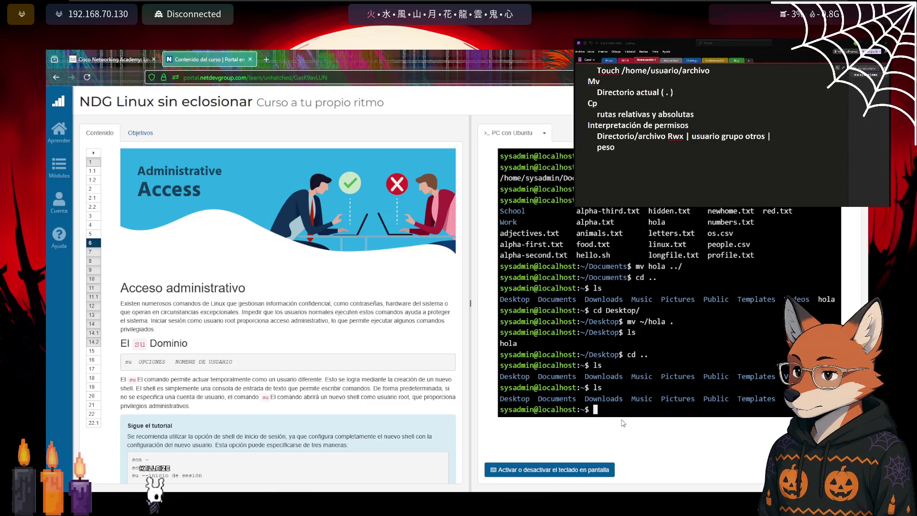
pyautogui.write('cp')
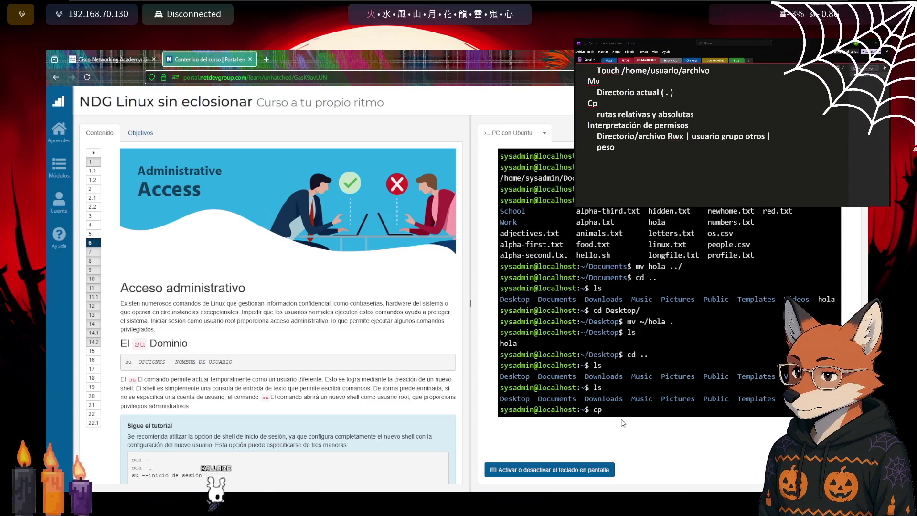
pyautogui.write(' /')
pyautogui.press('BackSpace')
pyautogui.write('Des')
pyautogui.press('Tab')
pyautogui.write('h')
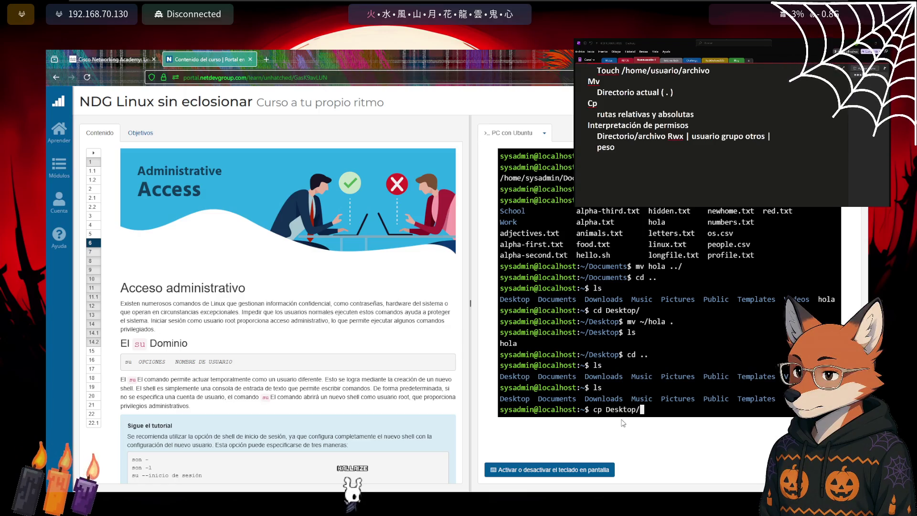
pyautogui.press('Tab')
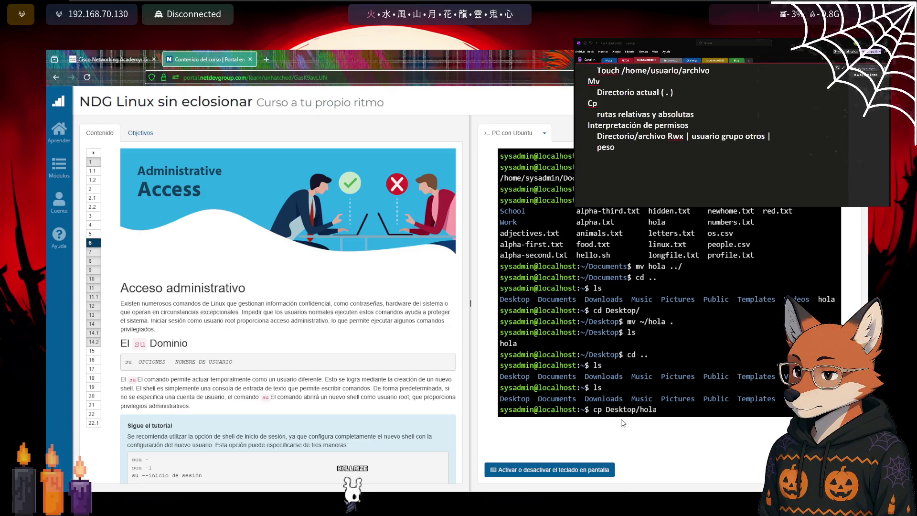
pyautogui.write('h')
pyautogui.press('BackSpace')
pyautogui.write('.')
pyautogui.press('Return')
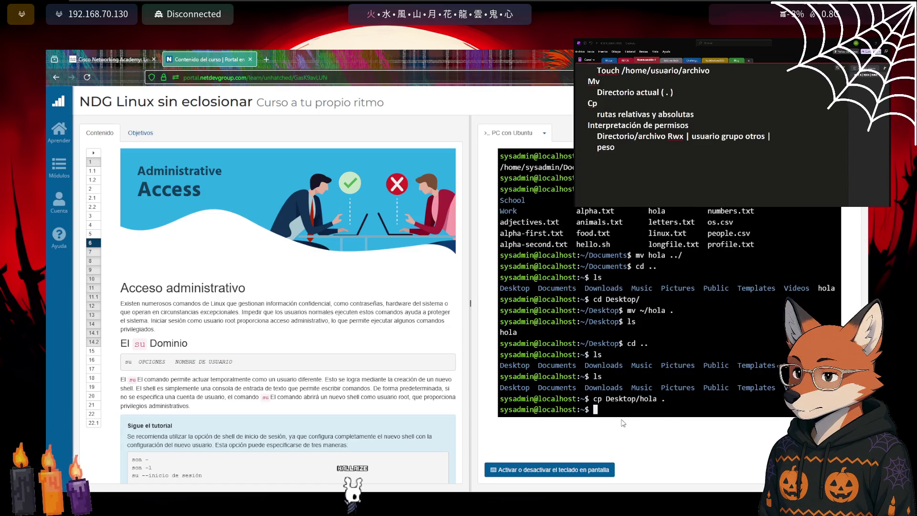
pyautogui.write('ls')
pyautogui.press('Return')
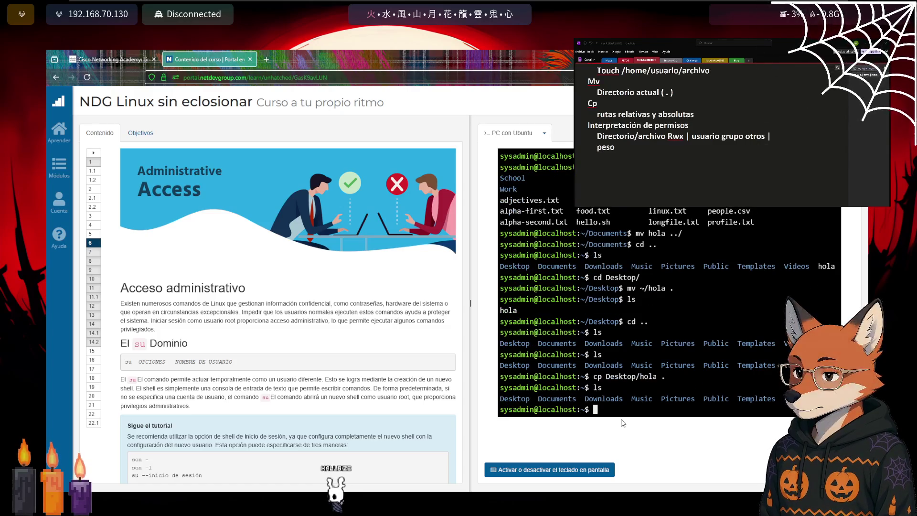
# List Desktop's contents, move into Documents, list it, and clear the screen with Ctrl+L
pyautogui.write('cd ')
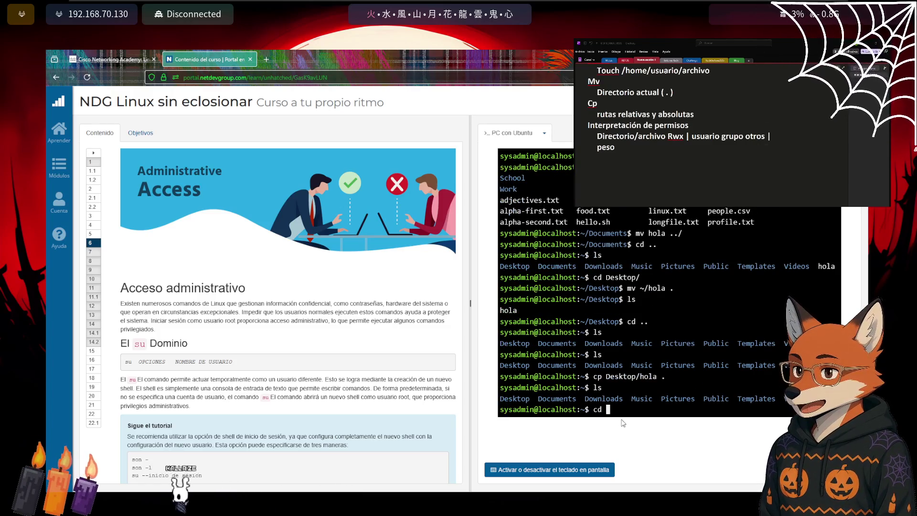
pyautogui.write('De')
pyautogui.press('Tab')
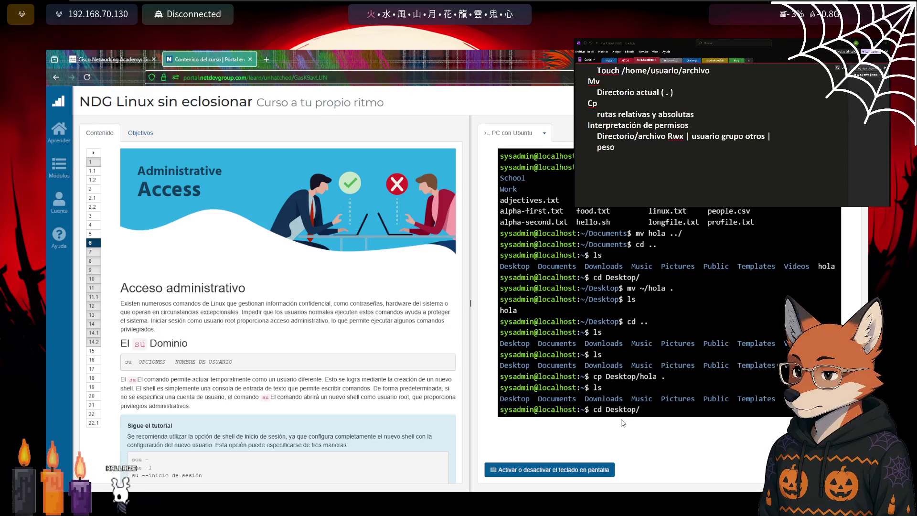
pyautogui.press('Return')
pyautogui.write('ls')
pyautogui.press('Return')
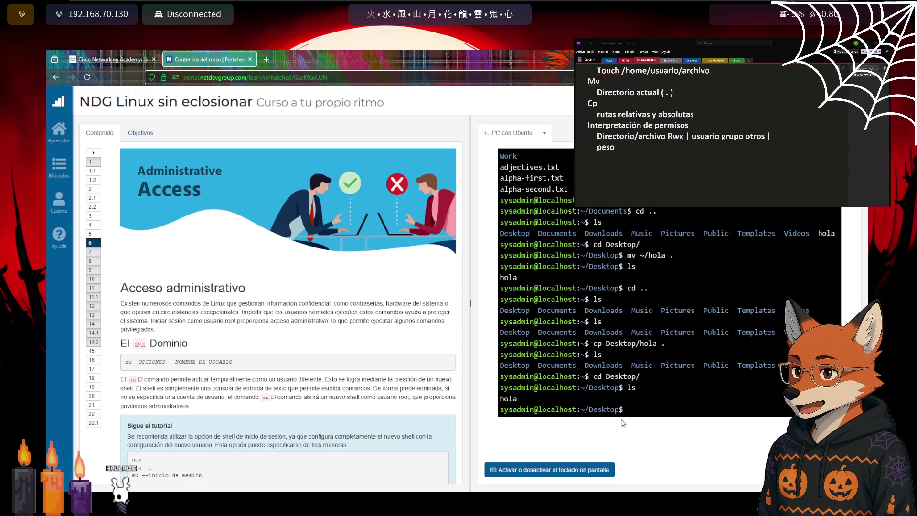
pyautogui.write('cd ')
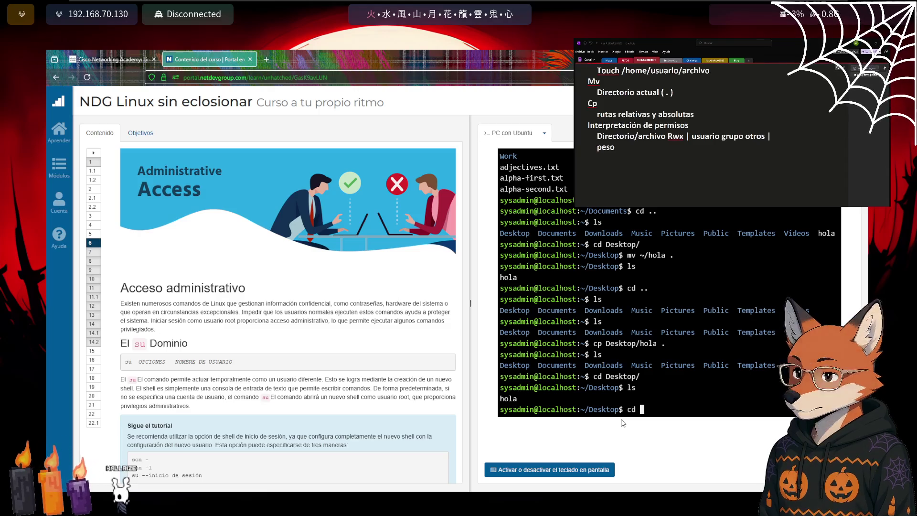
pyautogui.write('..')
pyautogui.press('Return')
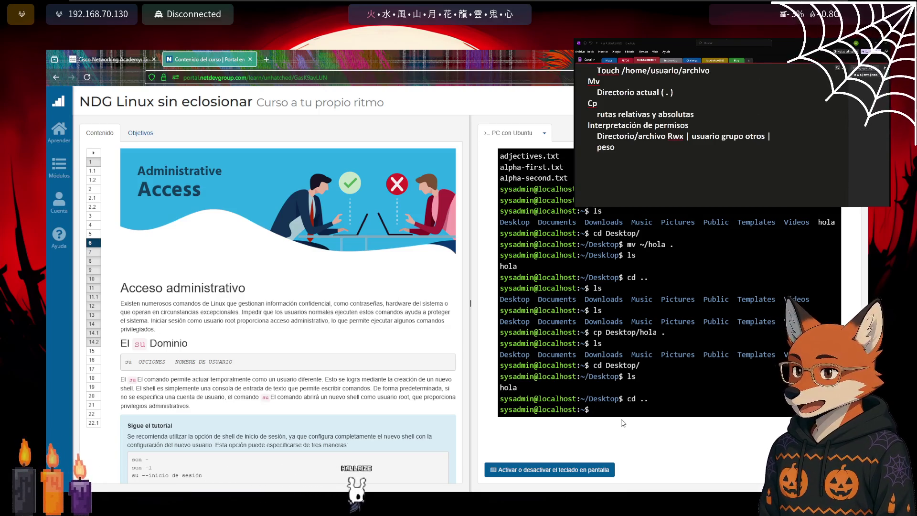
pyautogui.write('cd D')
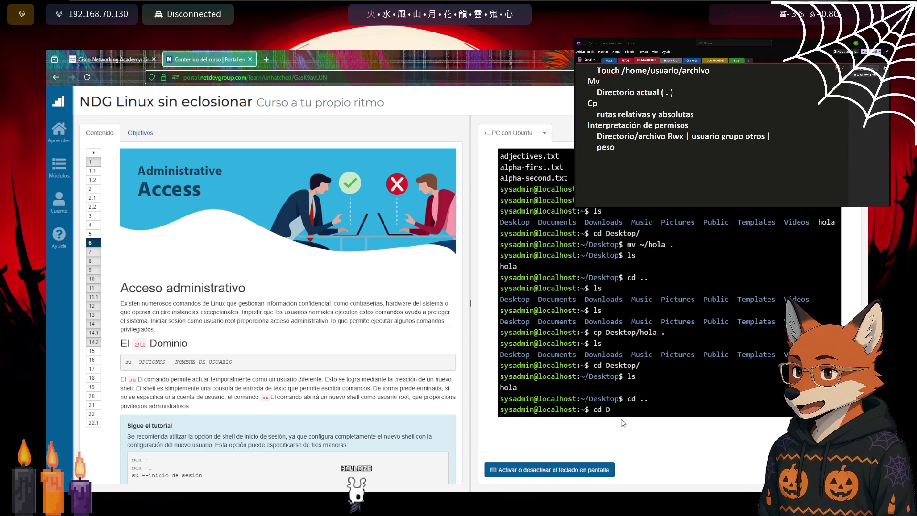
pyautogui.write('oc')
pyautogui.press('Tab')
pyautogui.press('Return')
pyautogui.write('ls')
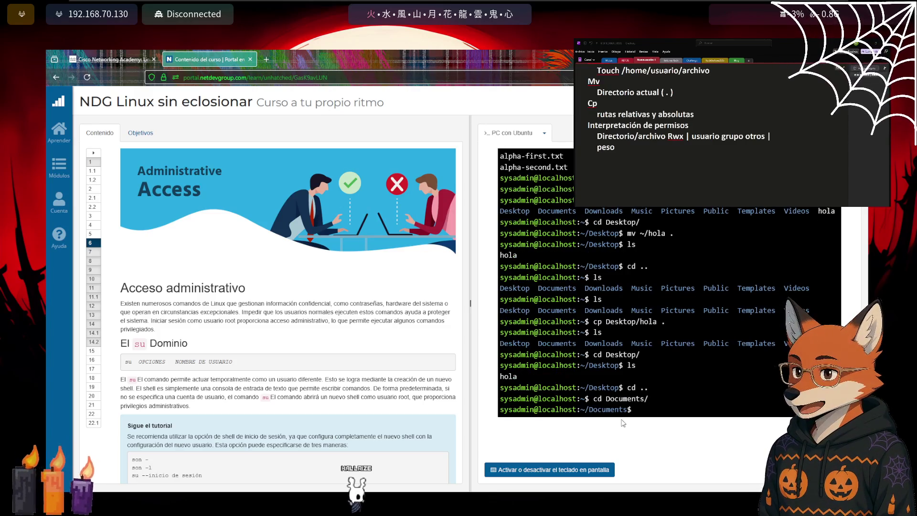
pyautogui.press('Return')
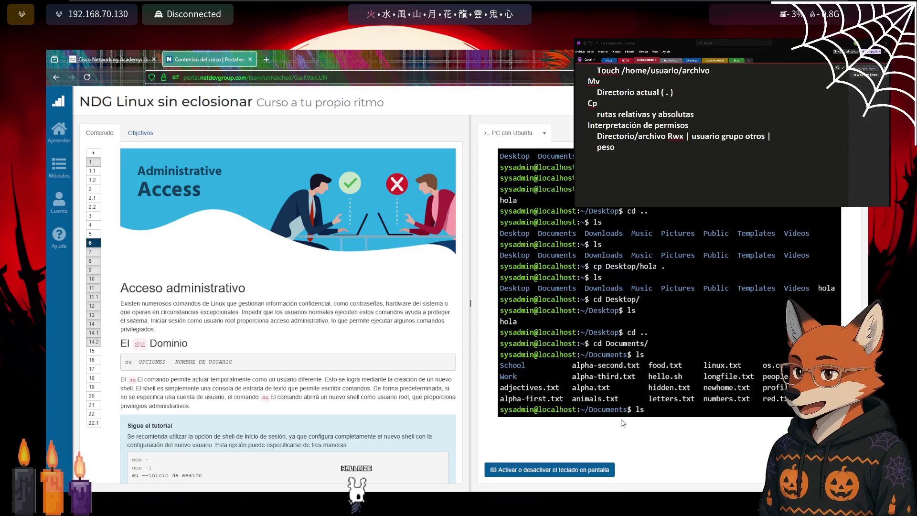
pyautogui.hotkey('ctrl', 'l')
# Run ls -l in Documents and highlight the drwx and --- permission fields
pyautogui.write('ls -l')
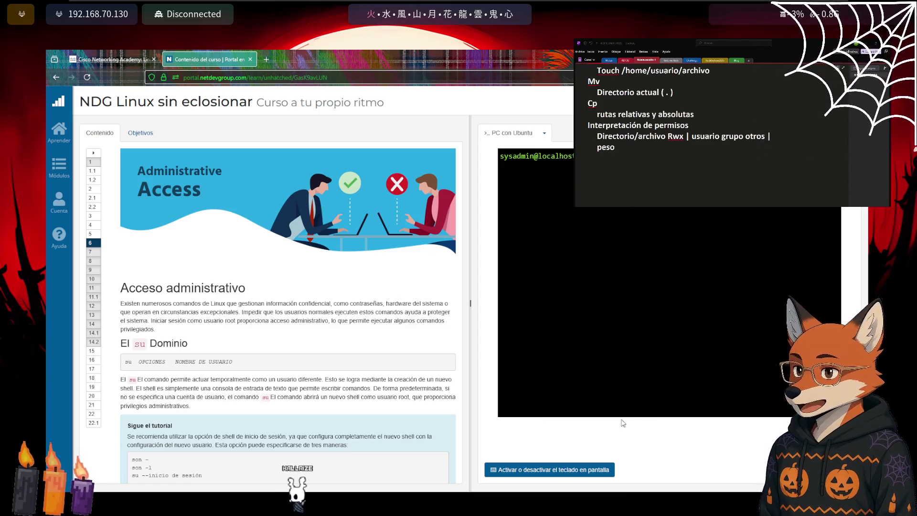
pyautogui.press('Return')
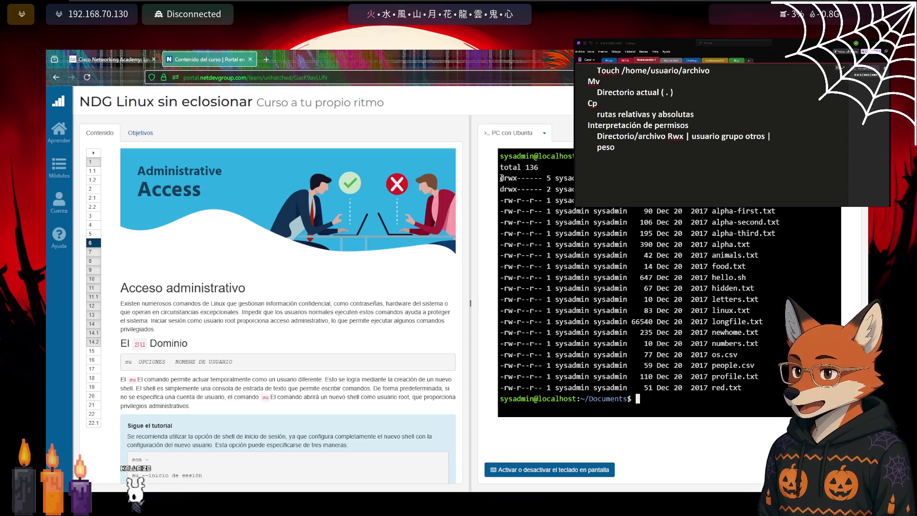
pyautogui.moveTo(507, 177)
pyautogui.mouseDown()
pyautogui.moveTo(500, 200)
pyautogui.moveTo(505, 177)
pyautogui.moveTo(537, 177)
pyautogui.moveTo(502, 178)
pyautogui.mouseUp()
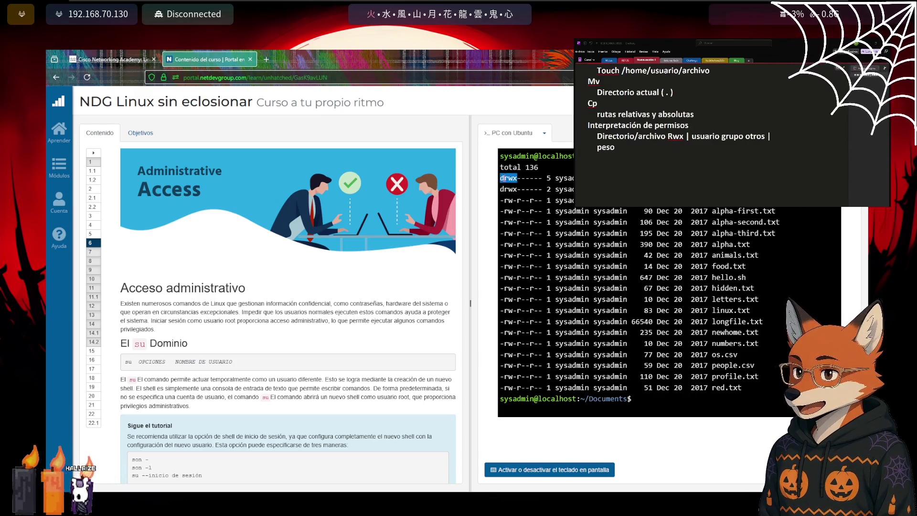
pyautogui.click(529, 178)
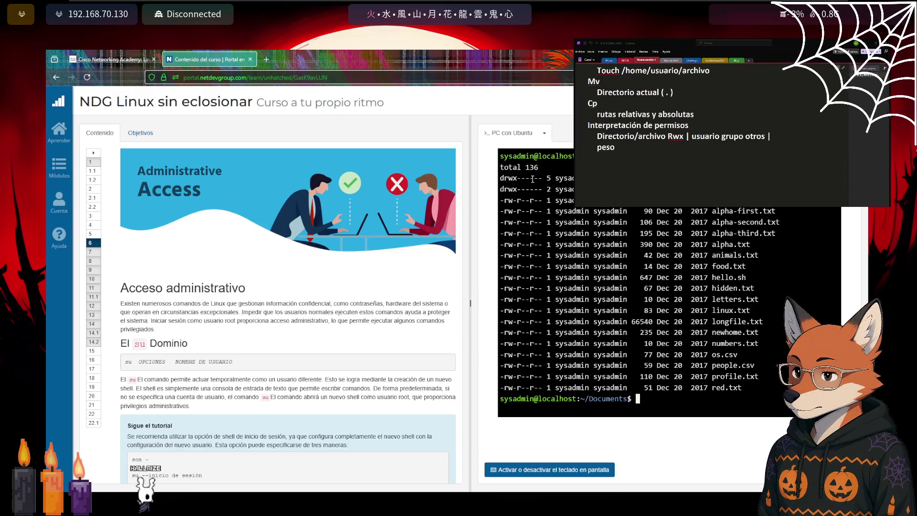
pyautogui.moveTo(532, 178); pyautogui.dragTo(545, 179)
pyautogui.click(535, 178)
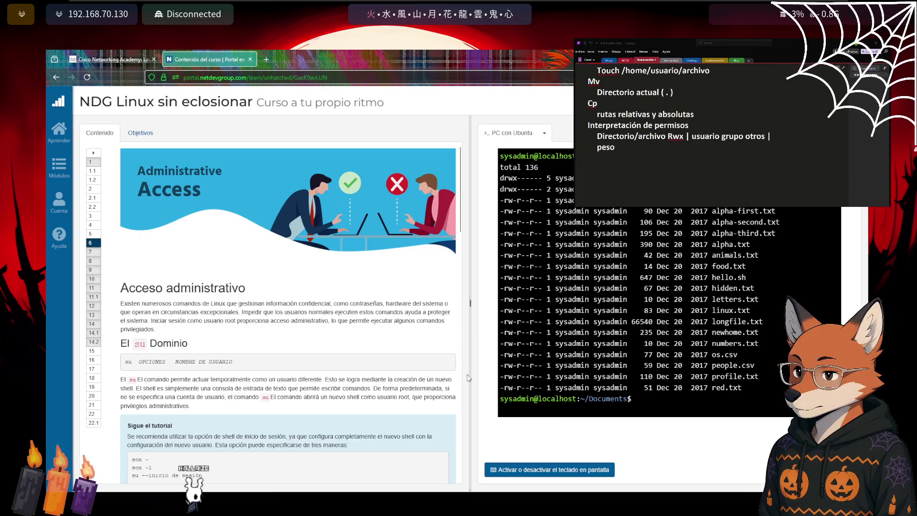
pyautogui.scroll(-3, 294, 433)
pyautogui.scroll(3, 182, 403)
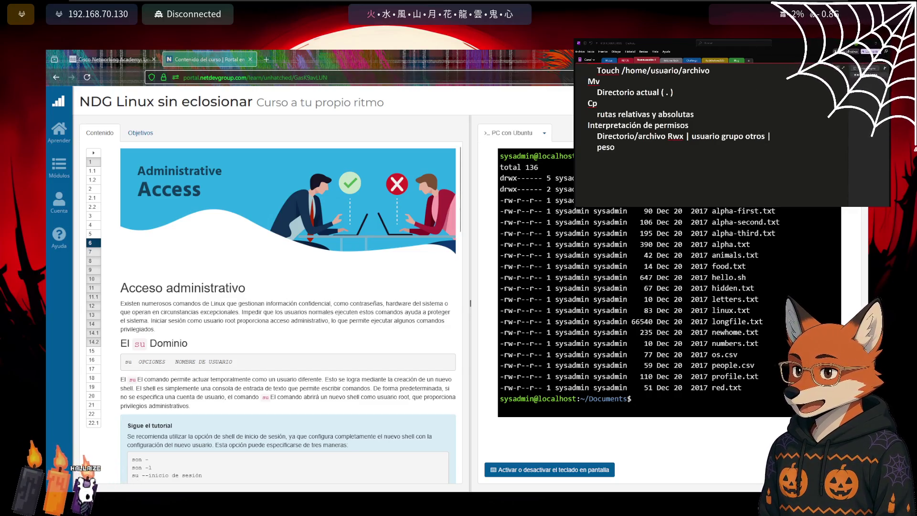
# Highlight NOMBRE DE USUARIO in the su syntax and scroll to the login-shell options
pyautogui.moveTo(175, 361); pyautogui.dragTo(252, 361)
pyautogui.scroll(-1, 253, 361)
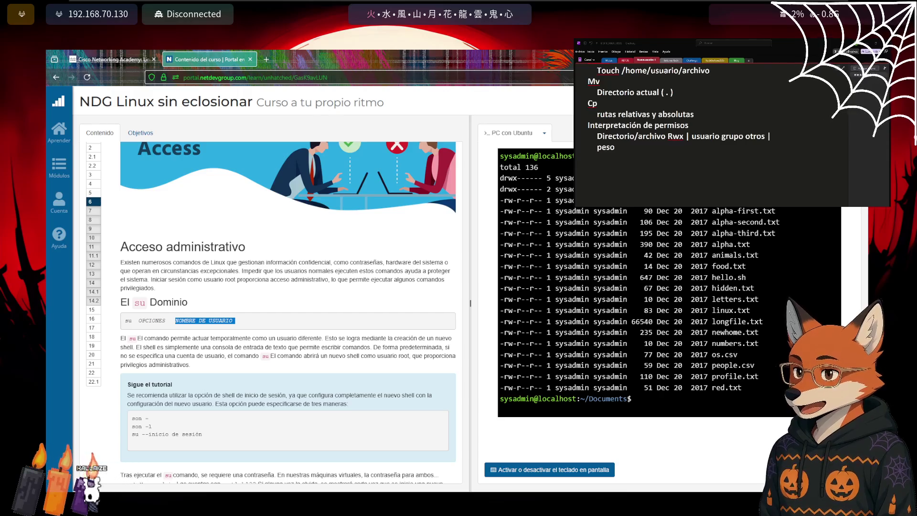
pyautogui.click(683, 396)
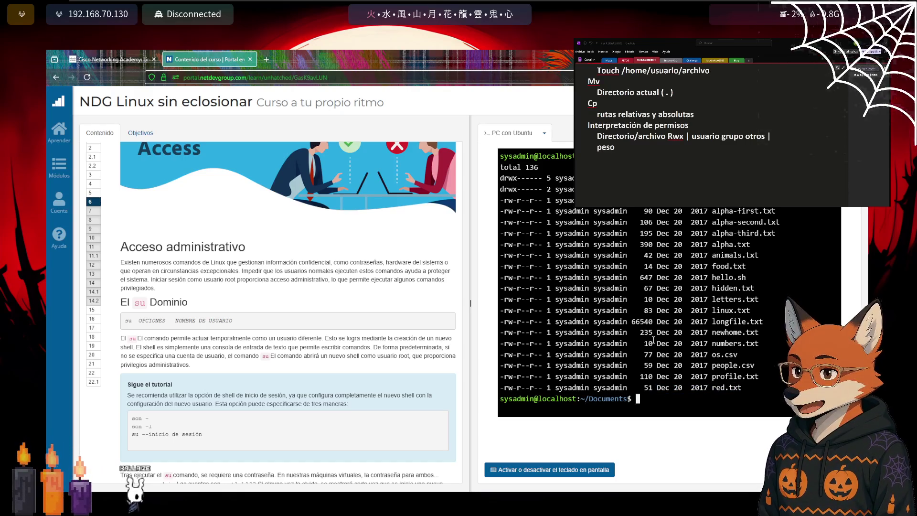
# Reset the lab machine using Reiniciar in the PC con Ubuntu menu
pyautogui.click(544, 133)
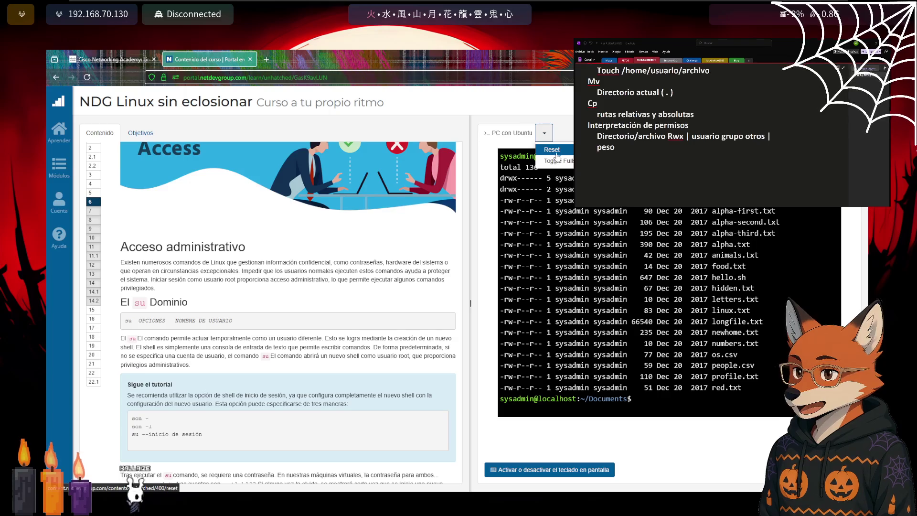
pyautogui.click(544, 133)
pyautogui.click(544, 133)
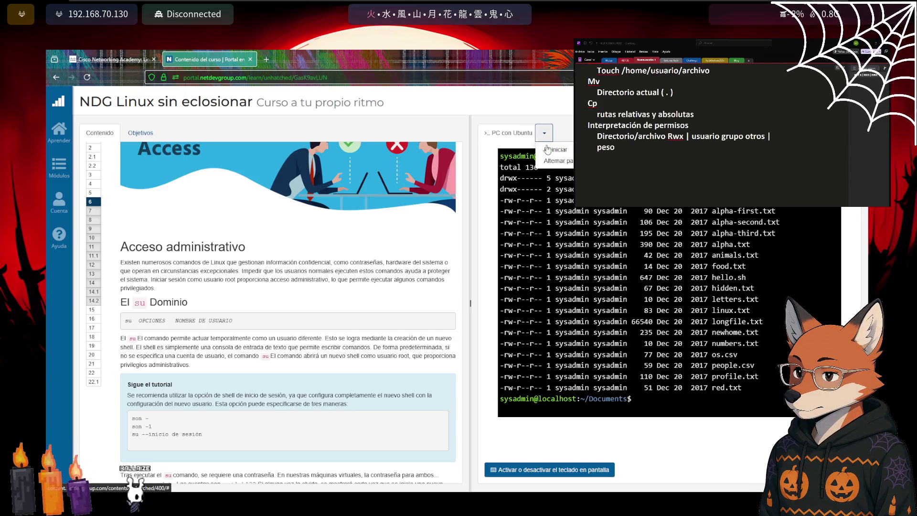
pyautogui.click(553, 149)
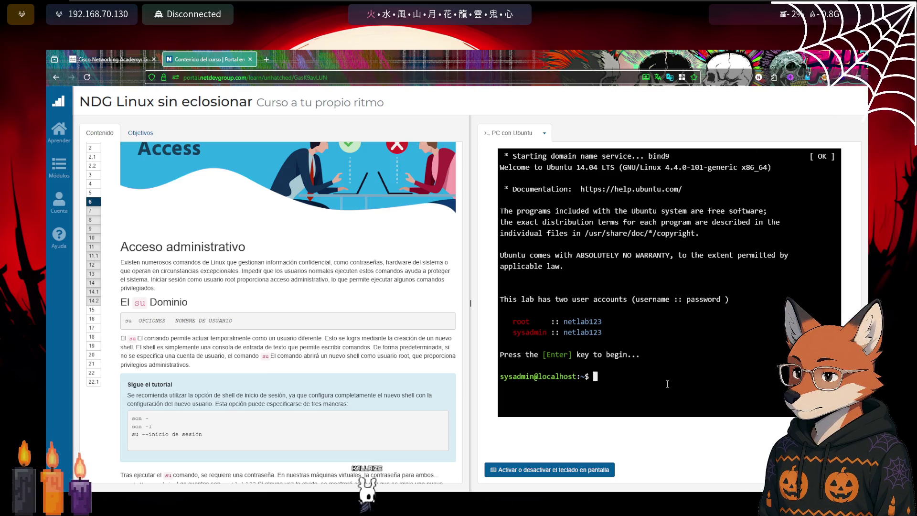
# Clear the lab terminal and run echo $SHELL, which reports /bin/bash
pyautogui.hotkey('ctrl', 'l')
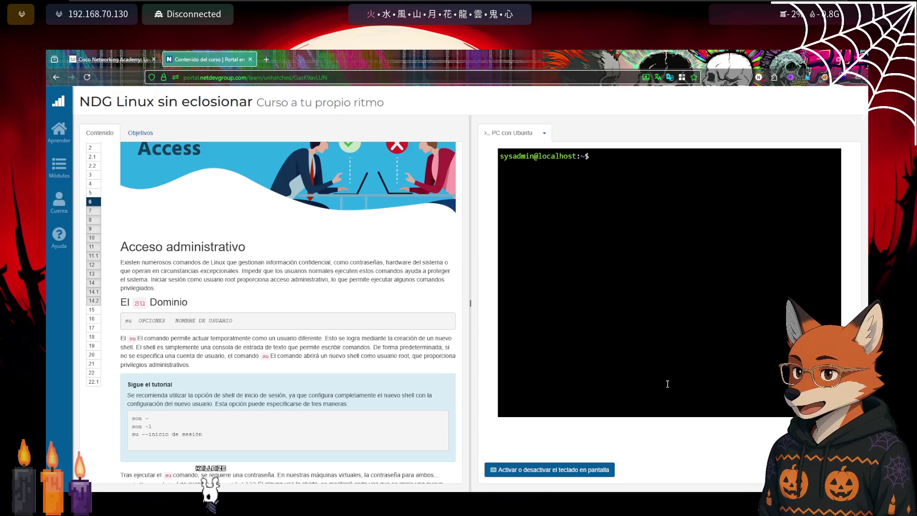
pyautogui.write('echo ')
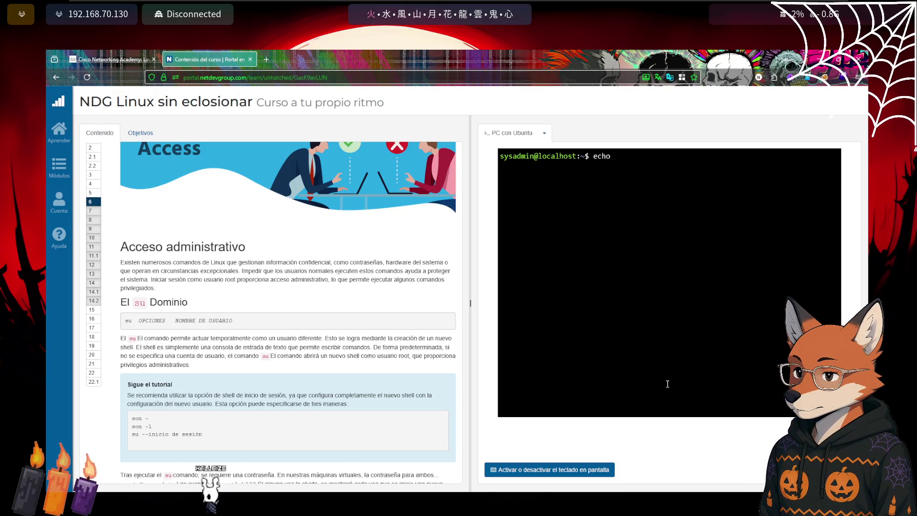
pyautogui.write('$SHEL')
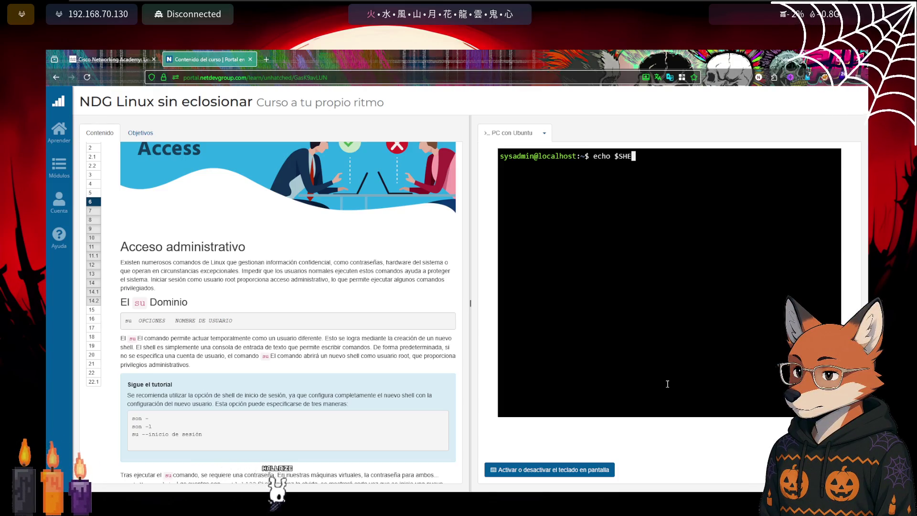
pyautogui.write('L')
pyautogui.press('Return')
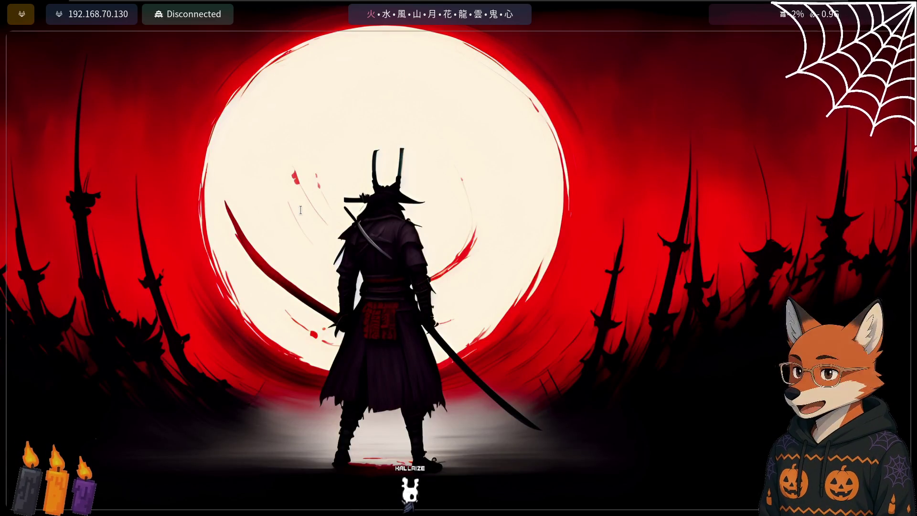
# Open a local zsh terminal and print its $SHELL path
pyautogui.press('super+Return')
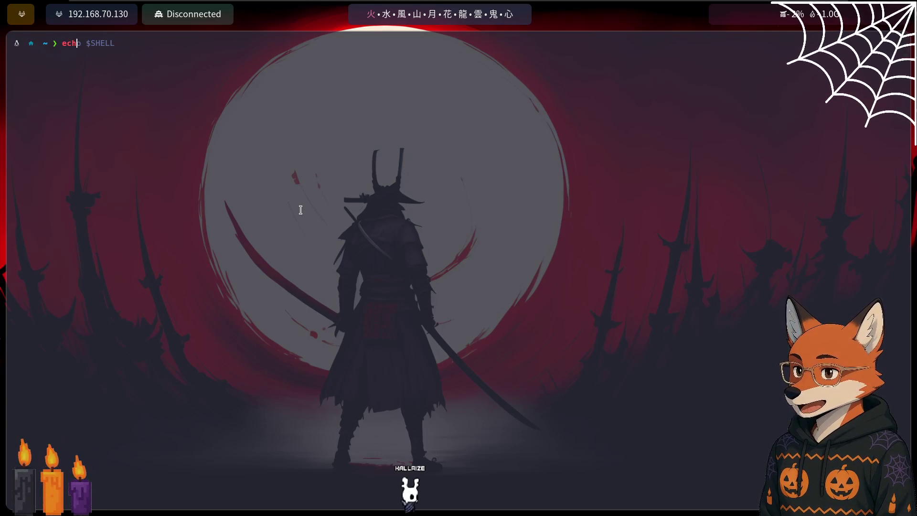
pyautogui.write('ho')
pyautogui.press('Right')
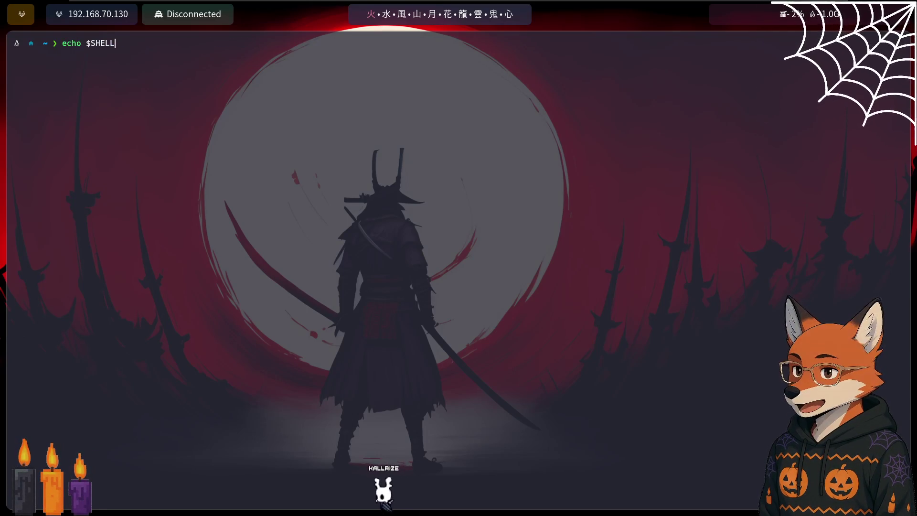
pyautogui.press('Return')
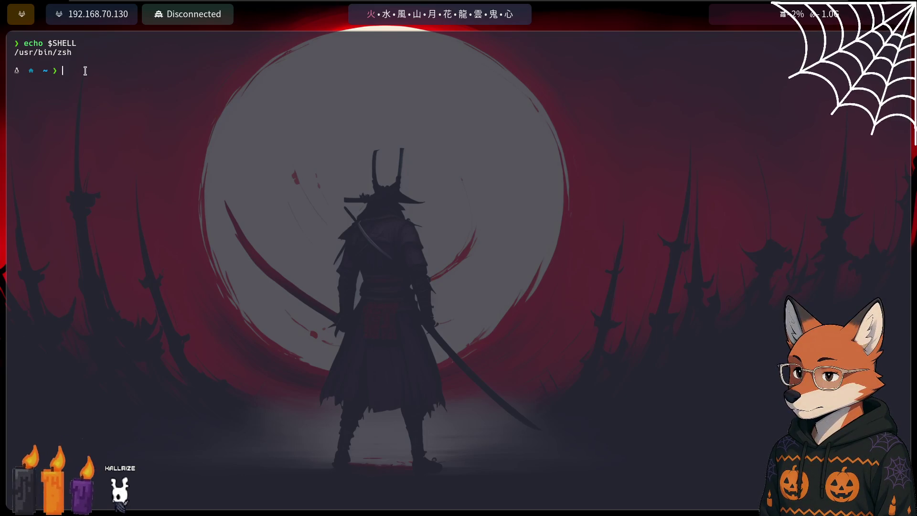
# Start sh, print $SHELL inside it, exit back to zsh and clear the screen
pyautogui.write('sh')
pyautogui.press('Return')
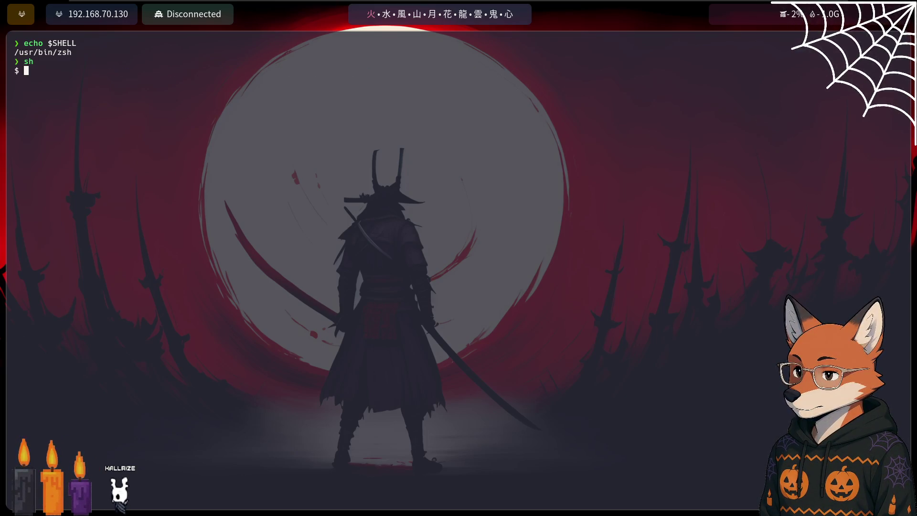
pyautogui.write('cho ')
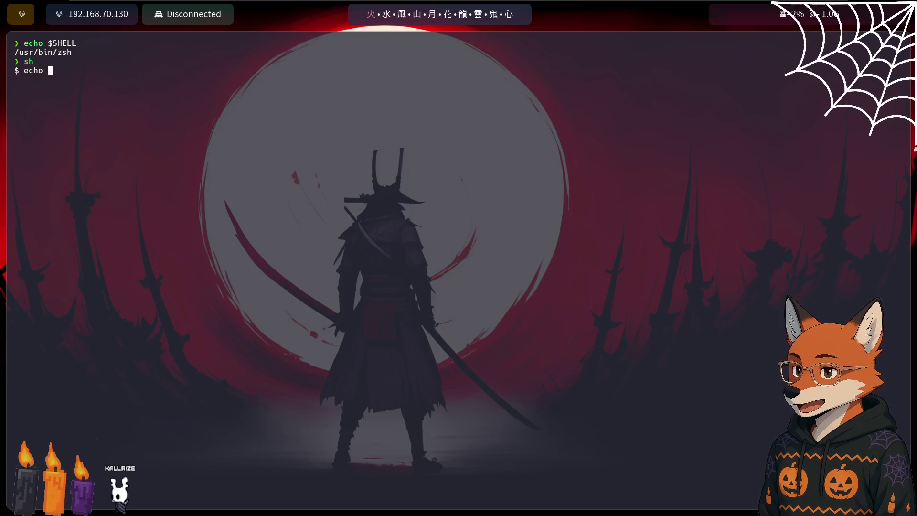
pyautogui.write('$SHELL')
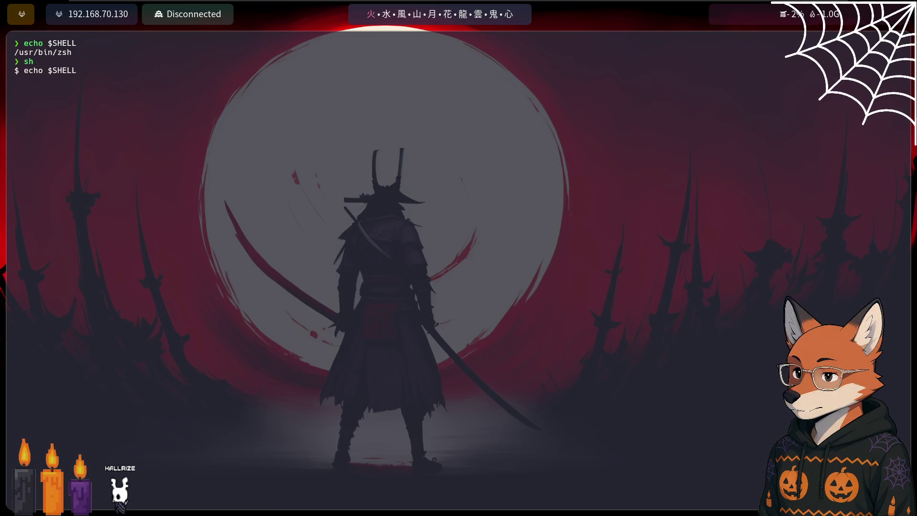
pyautogui.press('Return')
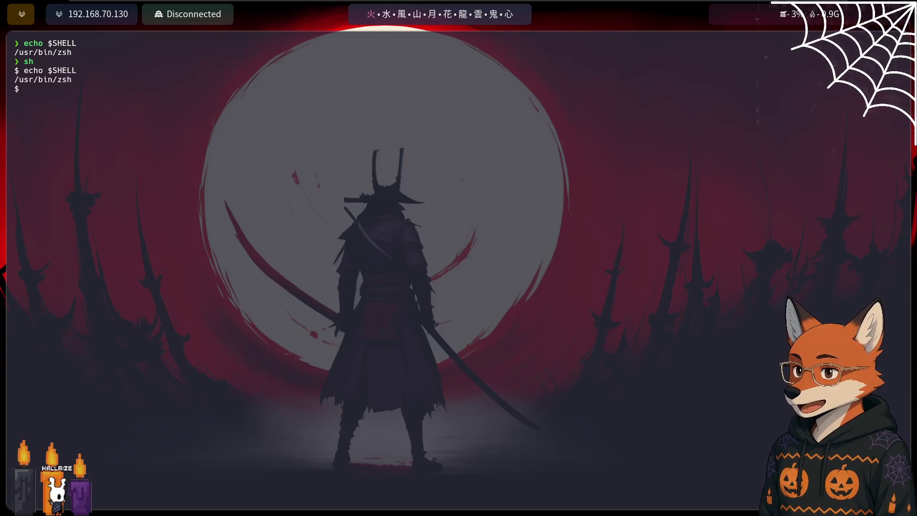
pyautogui.write('eexit')
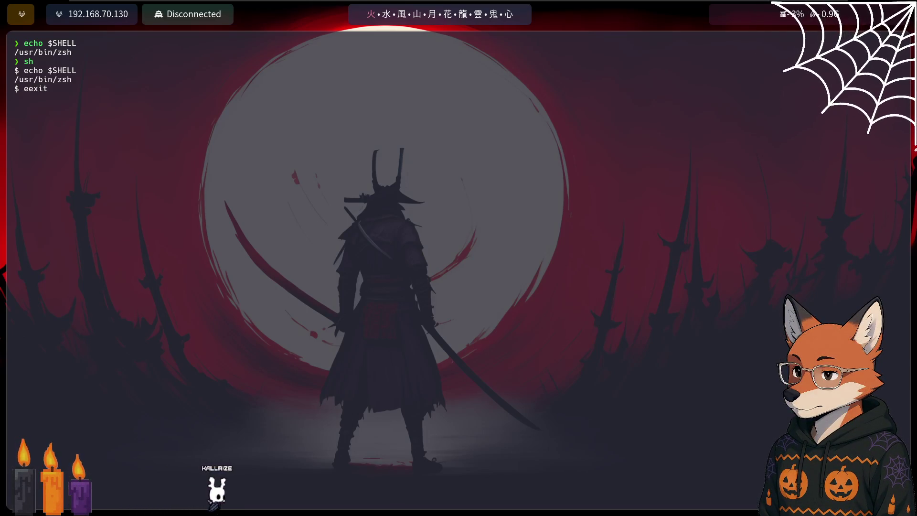
pyautogui.press('BackSpace')
pyautogui.press('BackSpace')
pyautogui.write('xit')
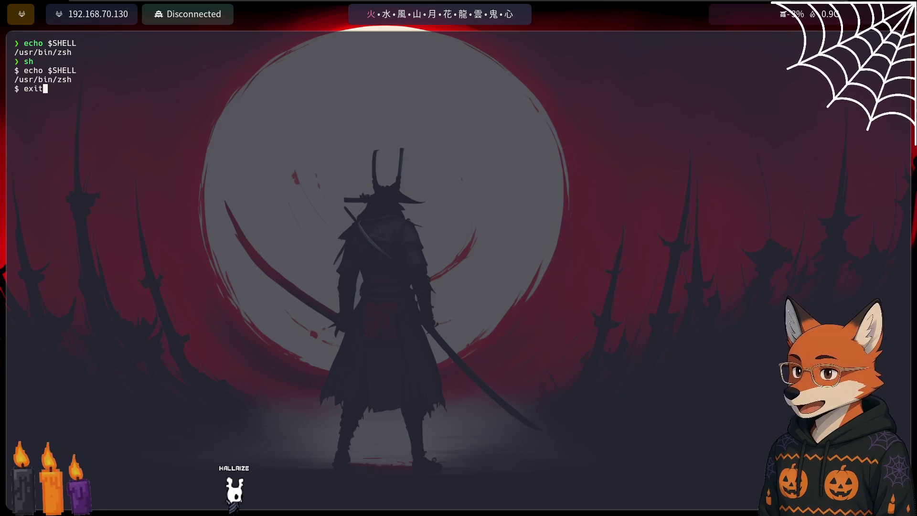
pyautogui.press('Return')
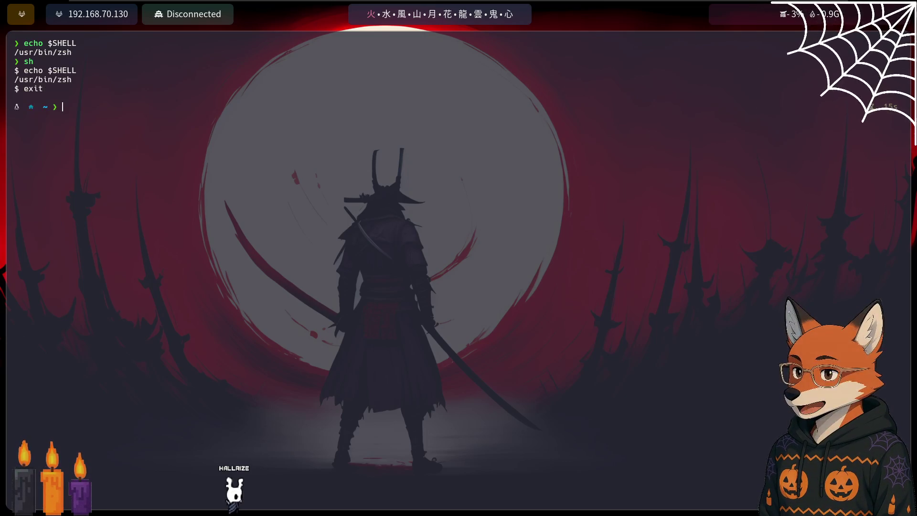
pyautogui.hotkey('ctrl', 'l')
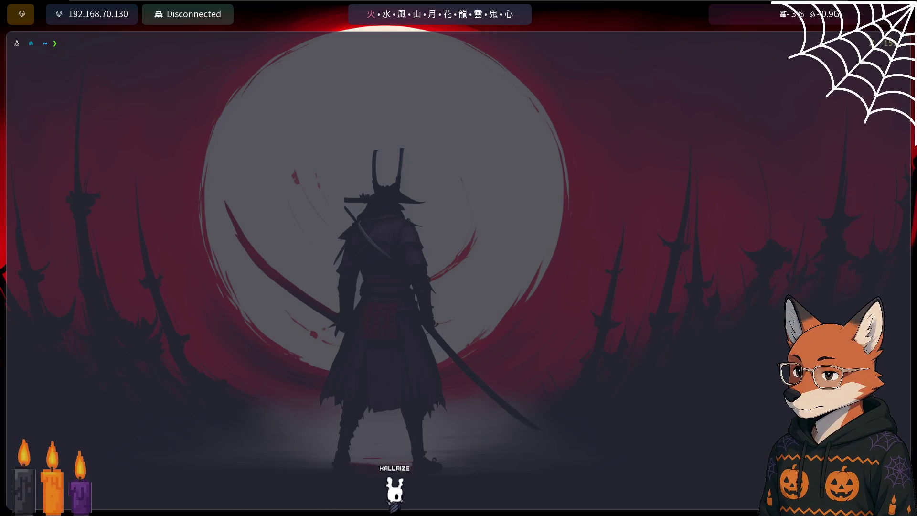
pyautogui.press('super+s')
# In the lab terminal, start sh, echo $SHELL as /bin/bash, and exit back to bash
pyautogui.write('sh')
pyautogui.press('Return')
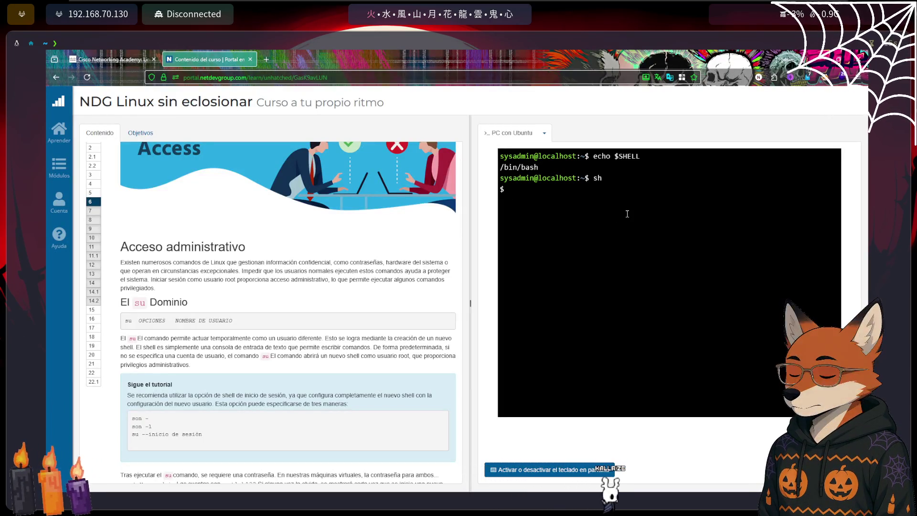
pyautogui.write('echo')
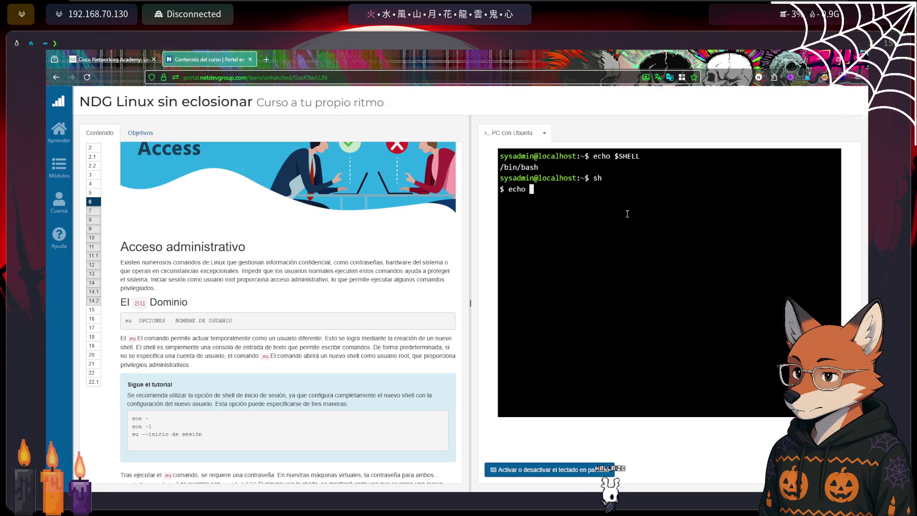
pyautogui.write('$')
pyautogui.write('HELL')
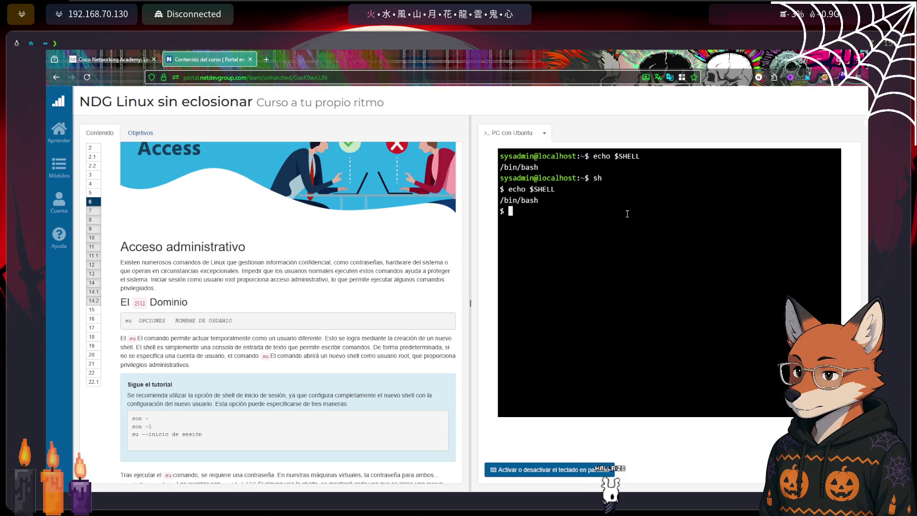
pyautogui.write('exit')
pyautogui.press('Return')
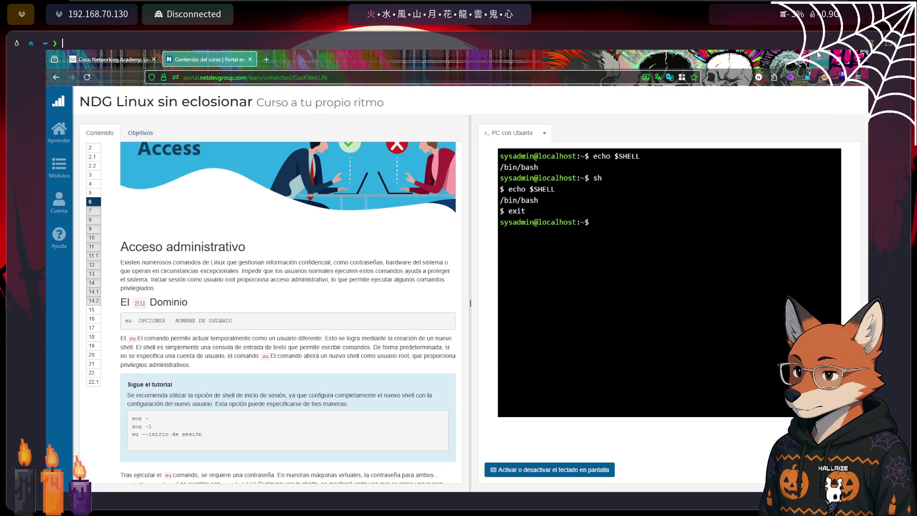
pyautogui.press('super+s')
# Start bash locally, print $SHELL as /usr/bin/zsh, exit, and clear the screen
pyautogui.write('bash')
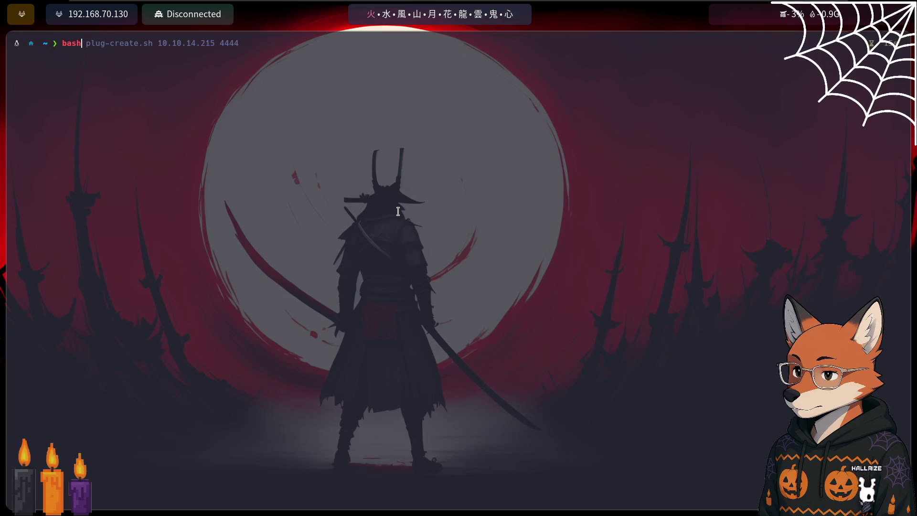
pyautogui.press('Return')
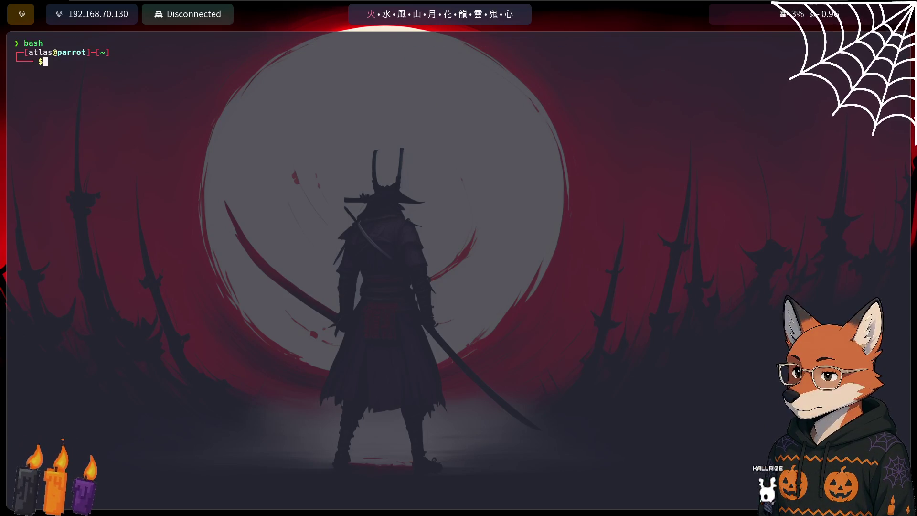
pyautogui.write('echo $SEH')
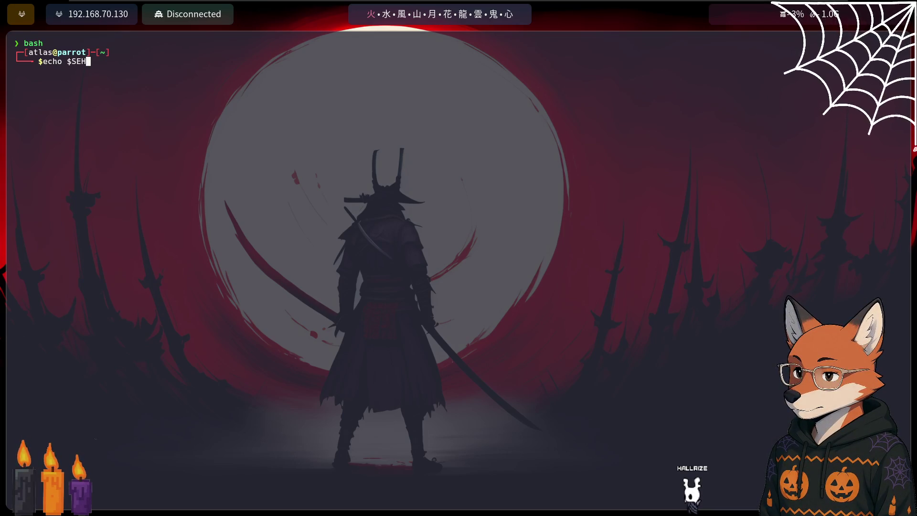
pyautogui.press('BackSpace')
pyautogui.press('BackSpace')
pyautogui.write('HELL')
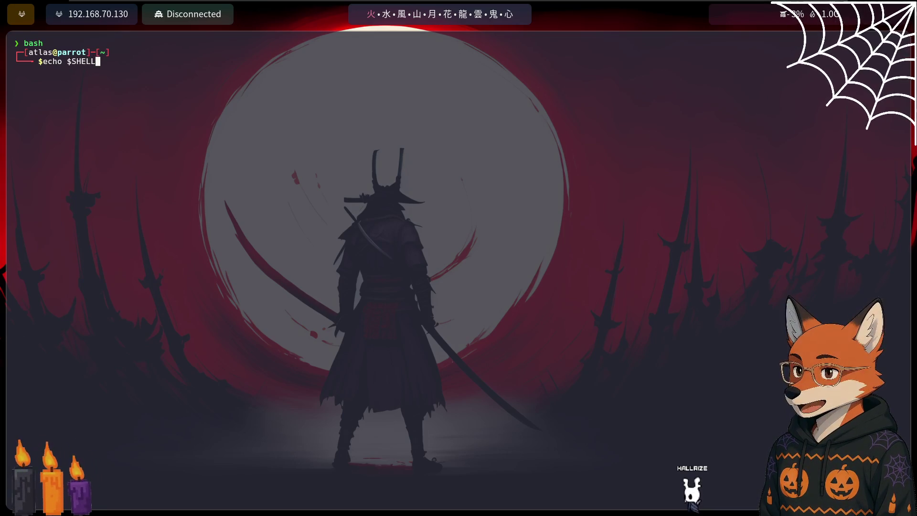
pyautogui.press('Return')
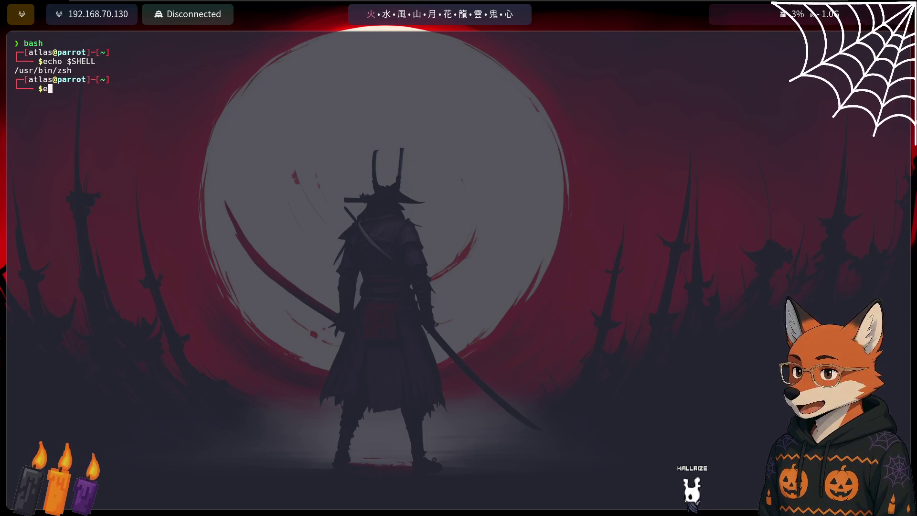
pyautogui.press('Return')
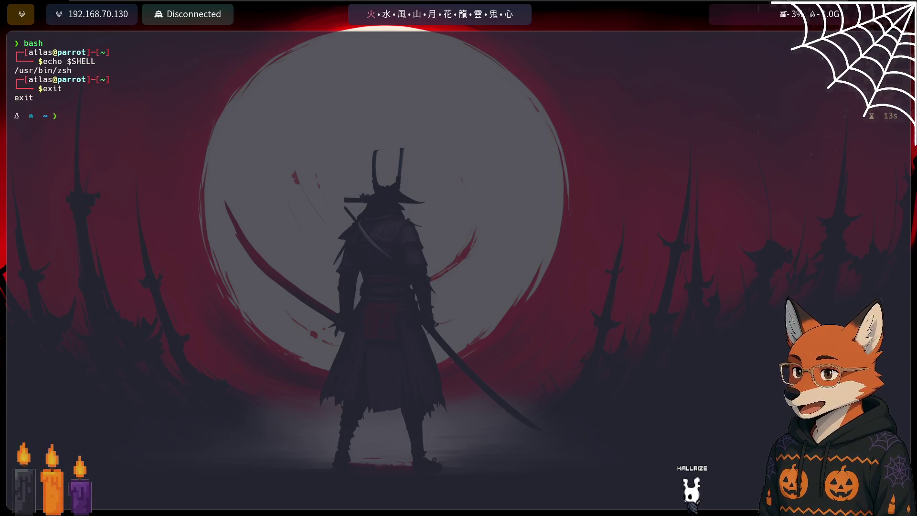
pyautogui.hotkey('ctrl', 'l')
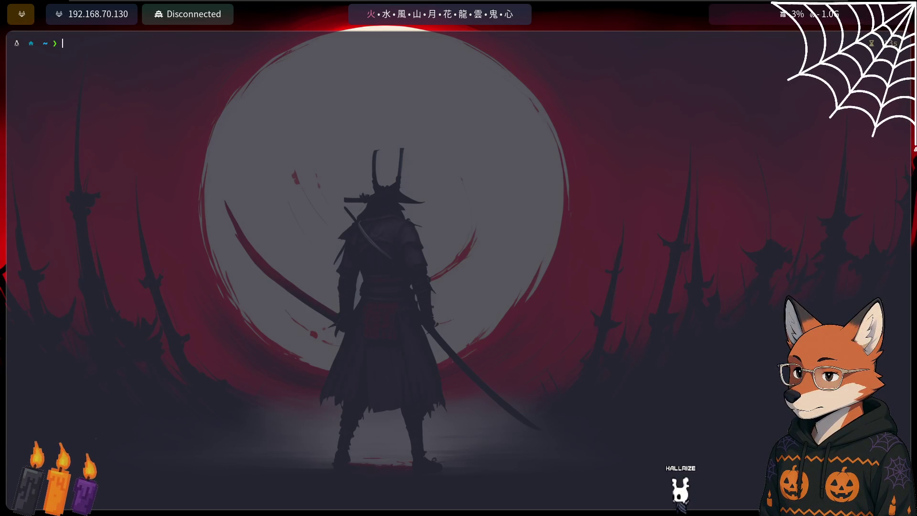
pyautogui.hotkey('alt', 'Tab')
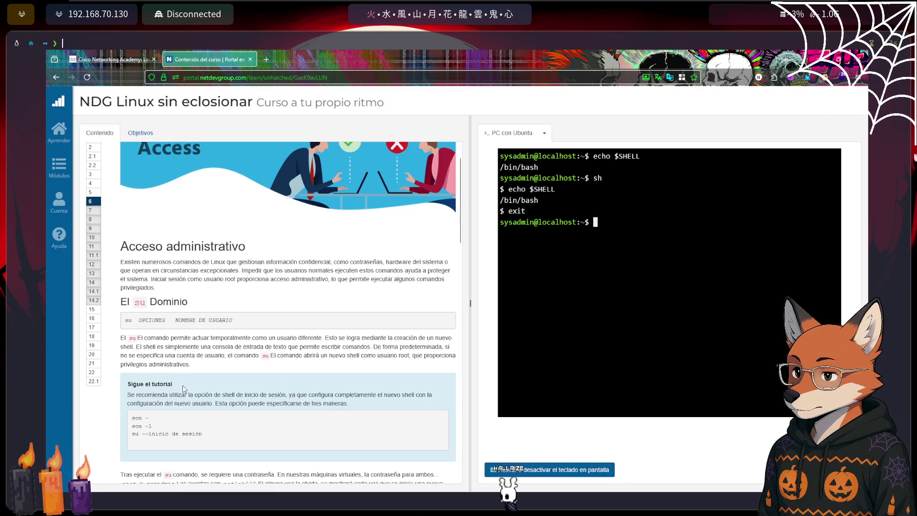
pyautogui.scroll(-1, 182, 385)
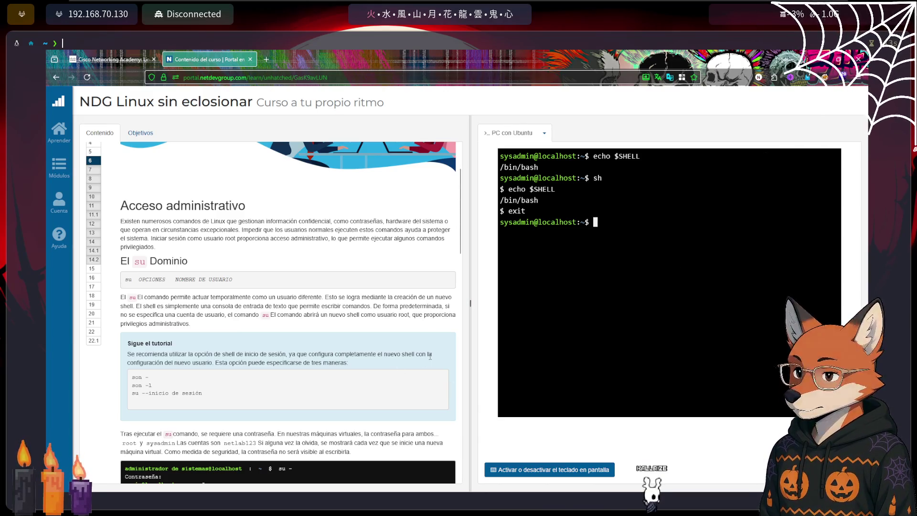
pyautogui.write('su atlas')
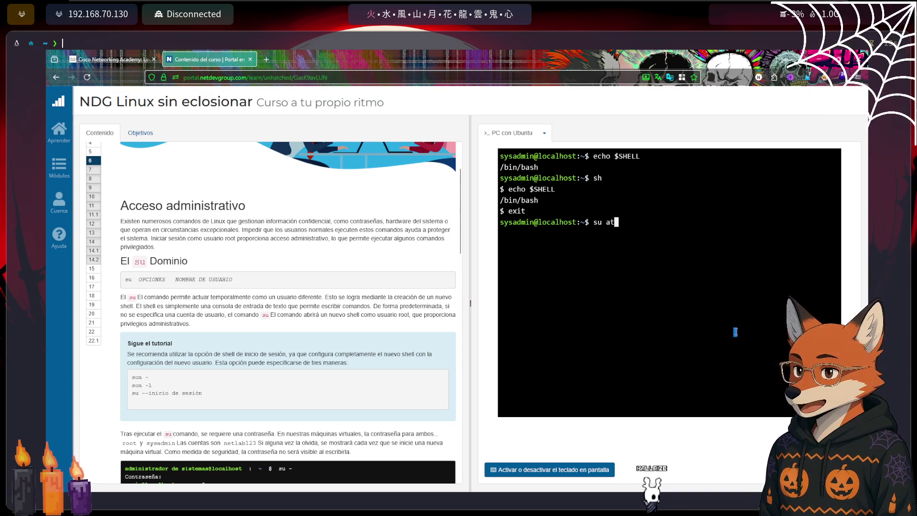
pyautogui.press('BackSpace')
pyautogui.press('BackSpace')
pyautogui.press('BackSpace')
pyautogui.write('kall')
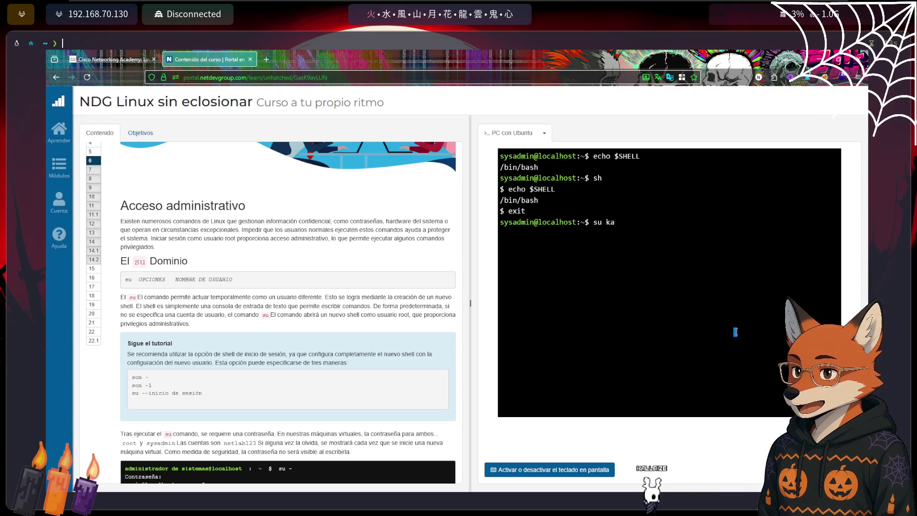
pyautogui.write('rize')
pyautogui.press('BackSpace')
pyautogui.press('BackSpace')
pyautogui.press('BackSpace')
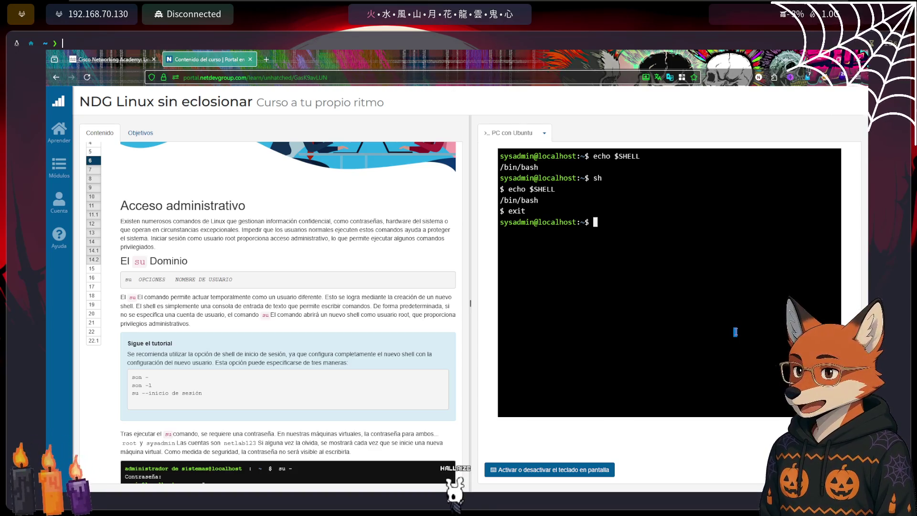
pyautogui.press('BackSpace')
pyautogui.press('BackSpace')
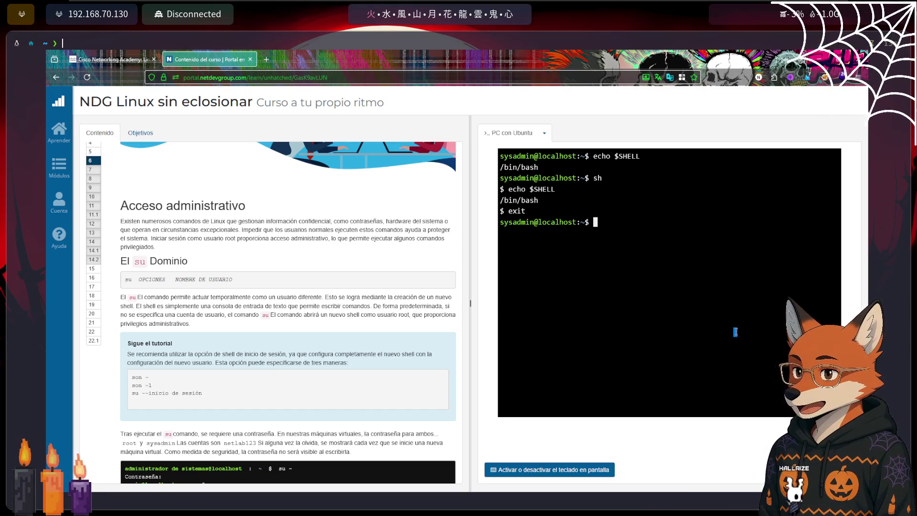
pyautogui.press('Return')
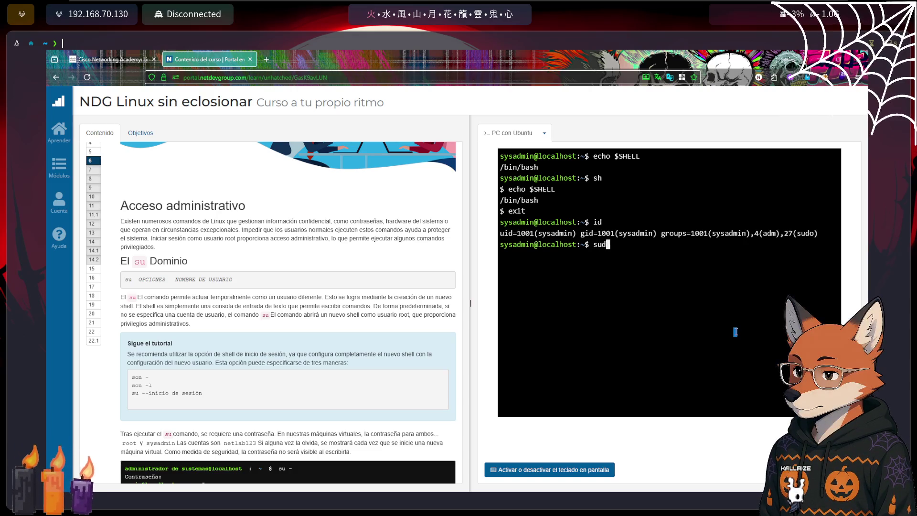
# Run sudo -l and supply the sysadmin password to list sysadmin's allowed commands
pyautogui.press('Return')
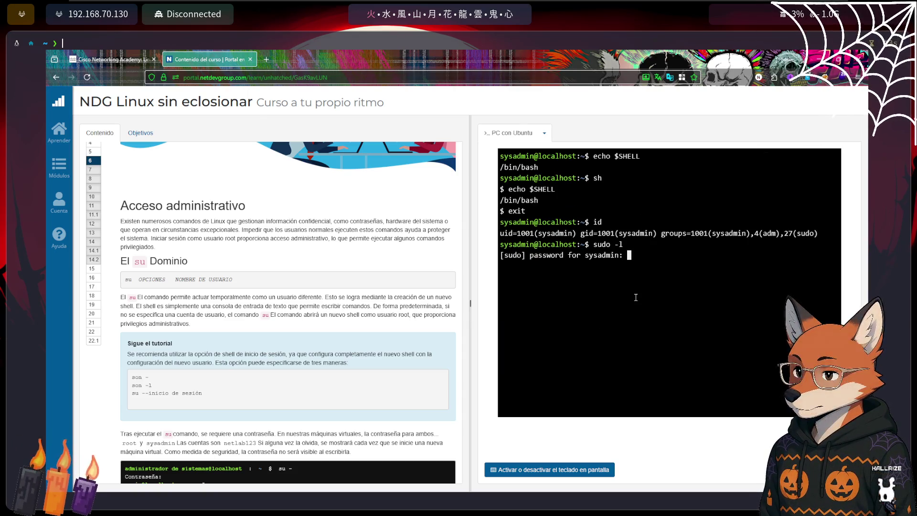
pyautogui.press('Return')
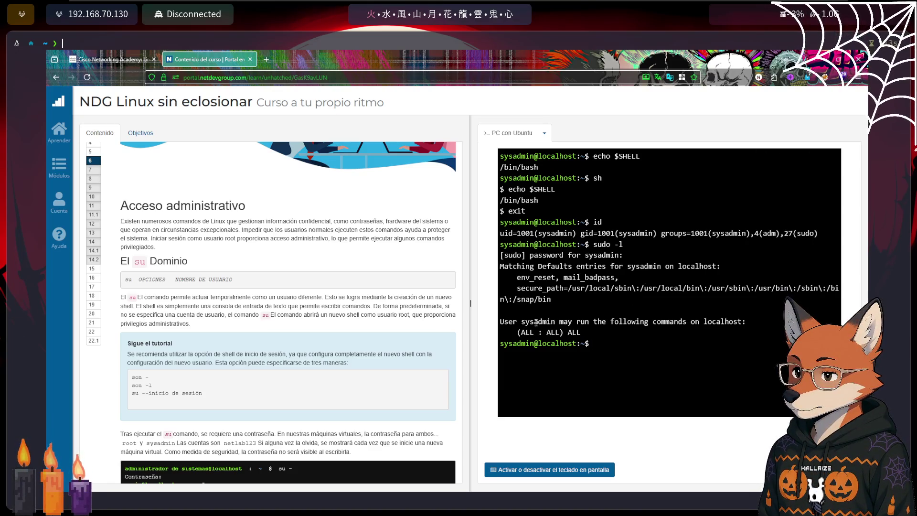
pyautogui.moveTo(518, 332); pyautogui.dragTo(575, 331)
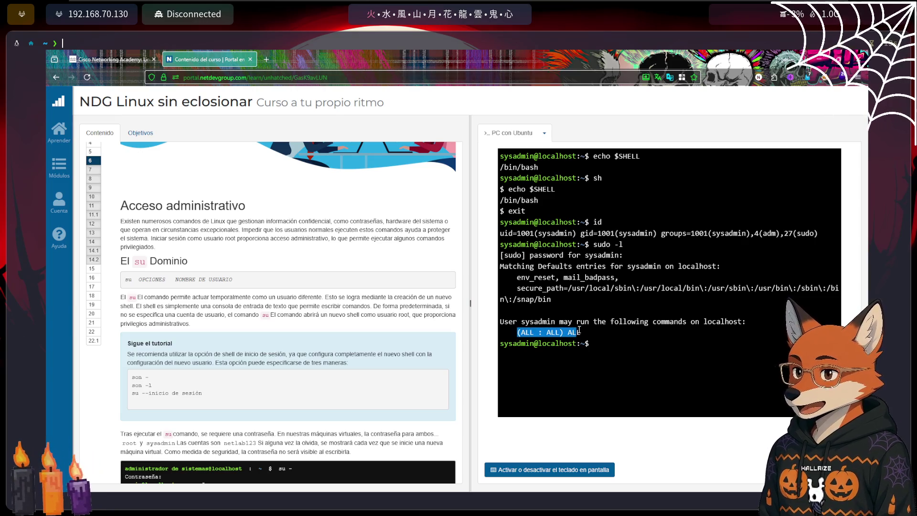
pyautogui.moveTo(512, 320); pyautogui.dragTo(739, 323)
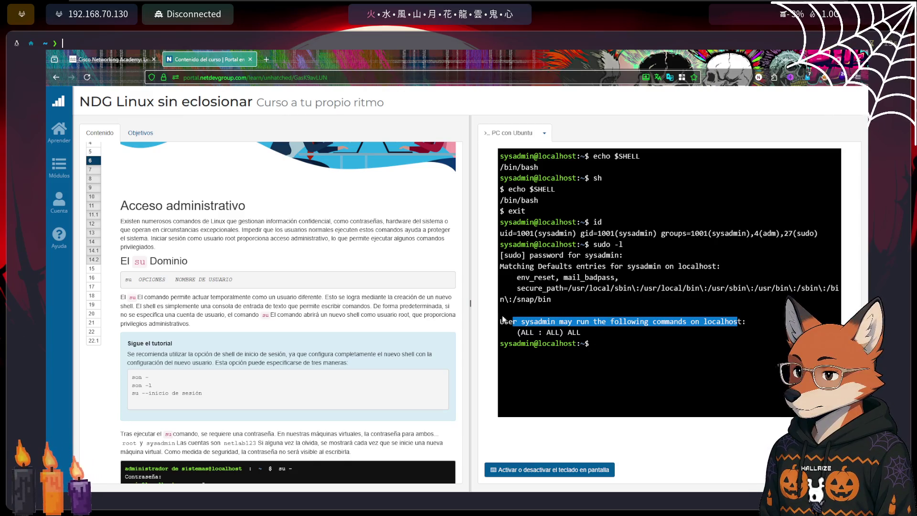
pyautogui.moveTo(624, 329); pyautogui.dragTo(698, 321)
pyautogui.moveTo(754, 321); pyautogui.dragTo(765, 324)
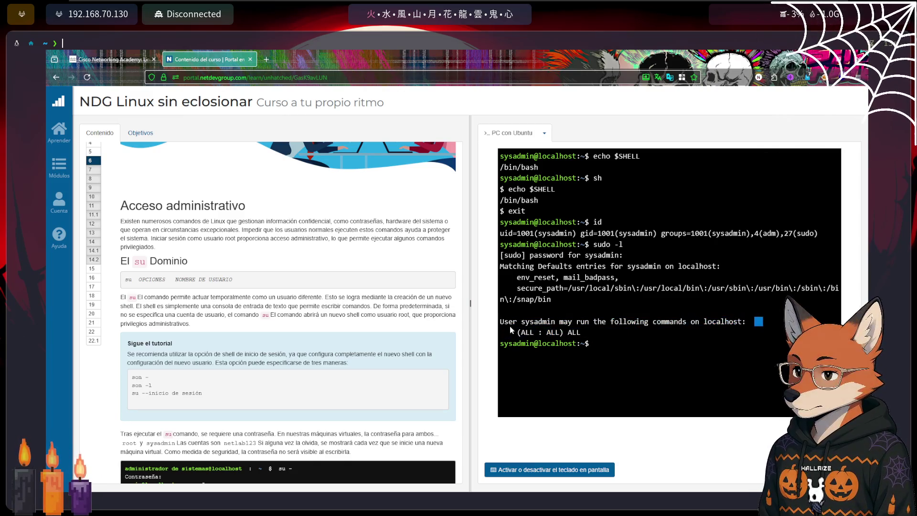
pyautogui.moveTo(518, 329); pyautogui.dragTo(591, 331)
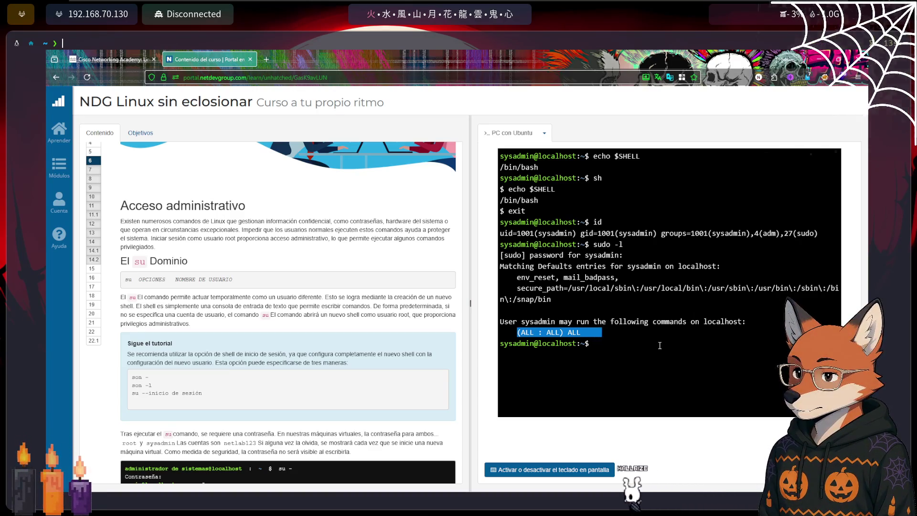
pyautogui.click(621, 351)
pyautogui.write('su')
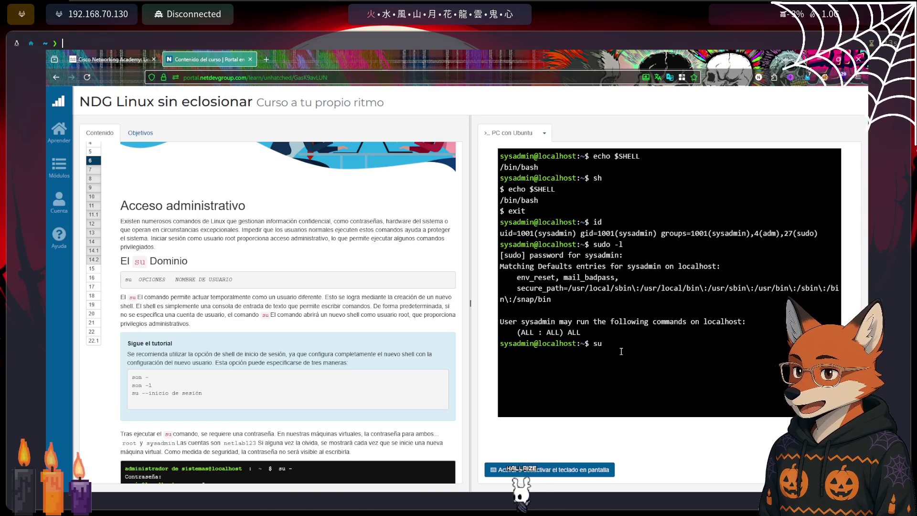
pyautogui.write(' /bin/bash')
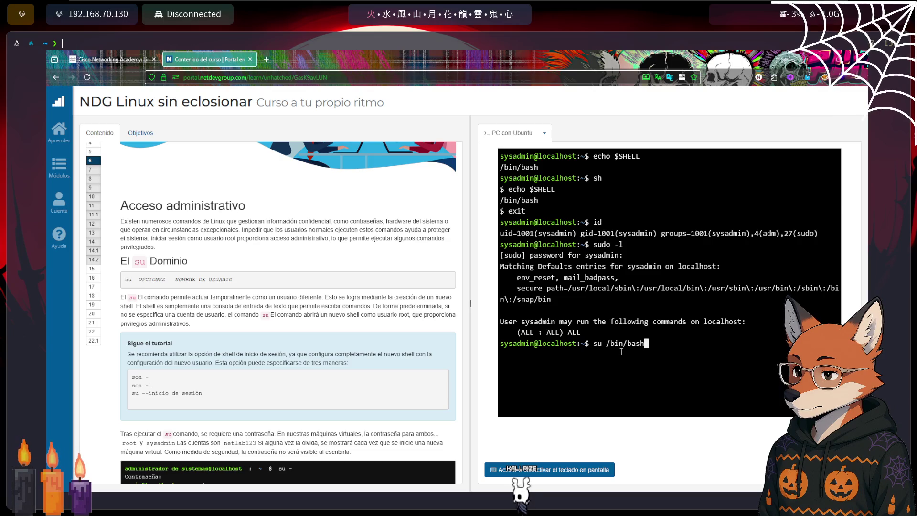
pyautogui.write(' atlas')
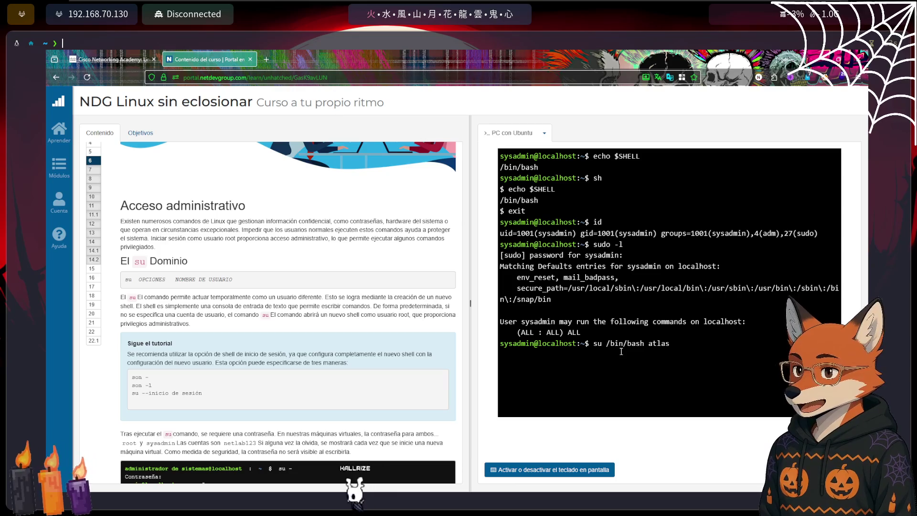
pyautogui.press('BackSpace')
pyautogui.press('BackSpace')
pyautogui.press('BackSpace')
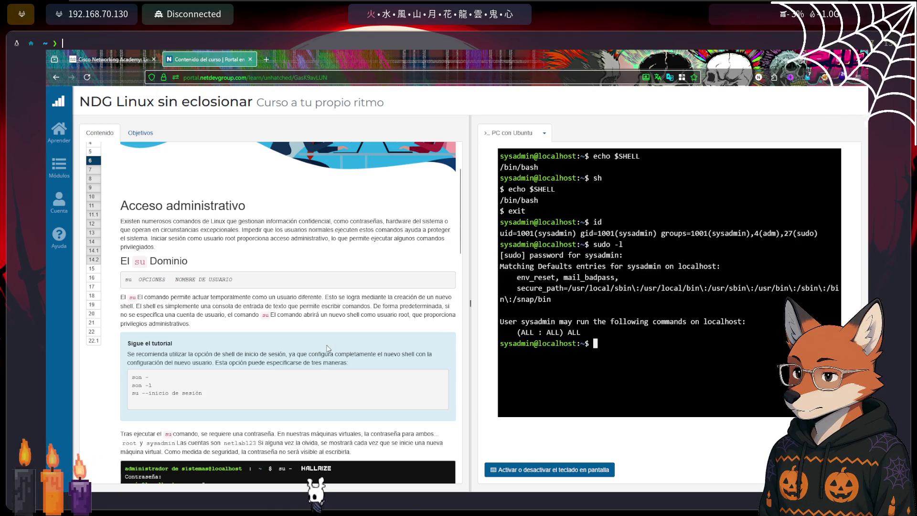
pyautogui.scroll(-1, 332, 343)
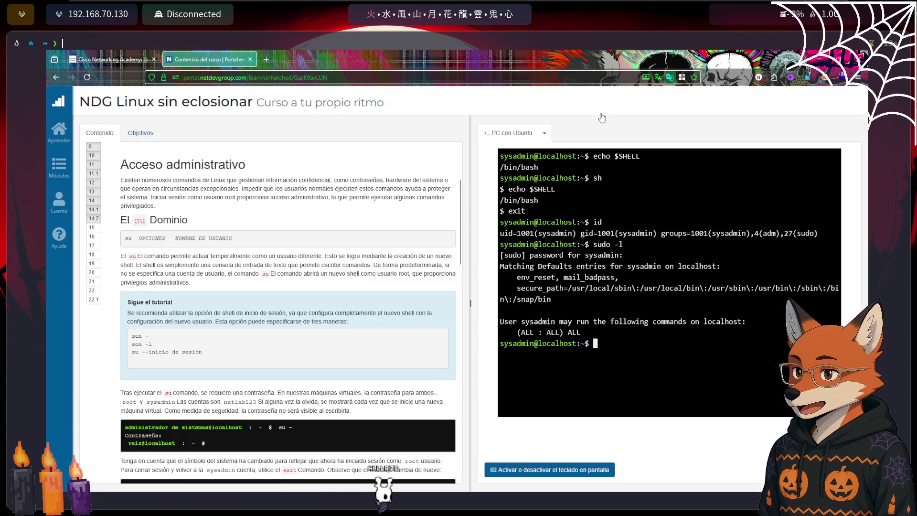
# Show the course page in English and log in as root with su - and the root password
pyautogui.click(670, 77)
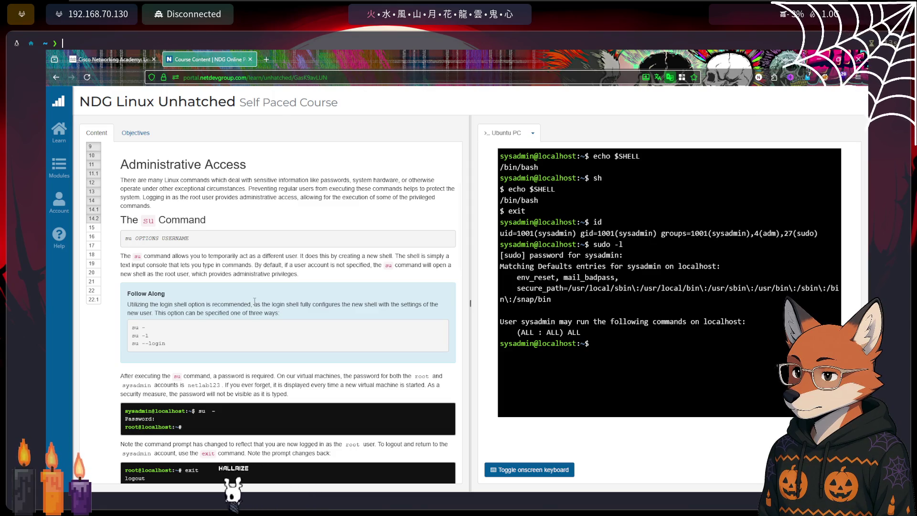
pyautogui.press('Return')
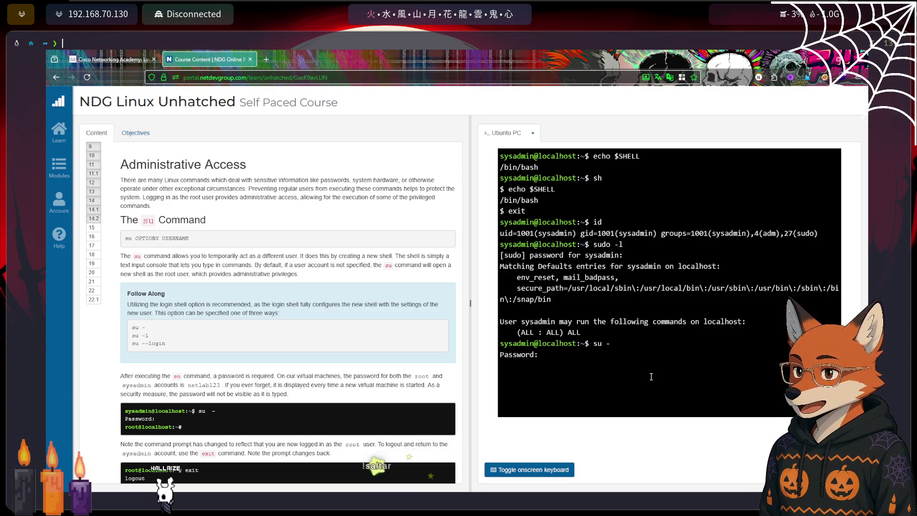
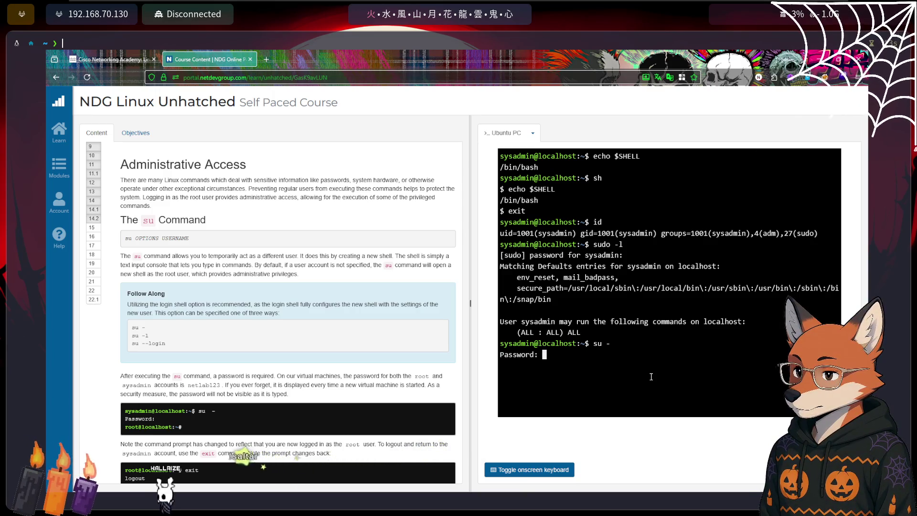
pyautogui.press('Return')
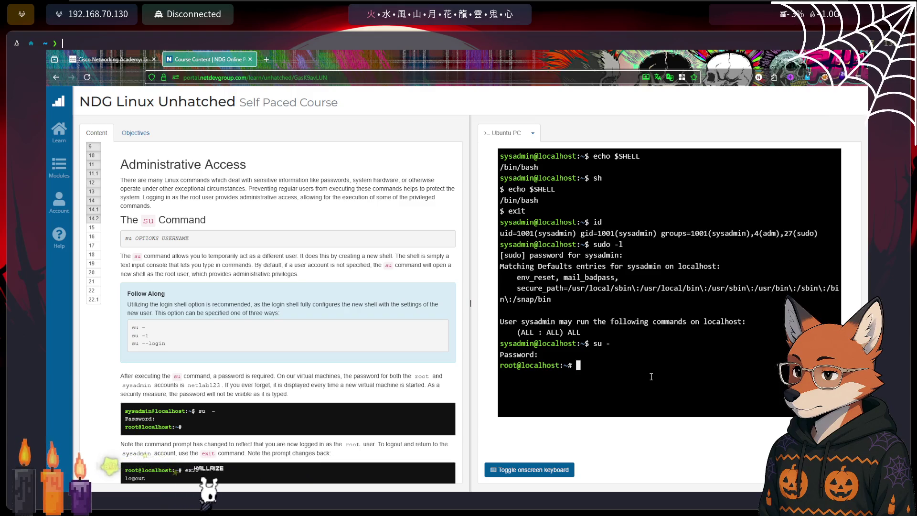
# List the root home directory, log out of root, and clear the terminal
pyautogui.write('ls')
pyautogui.press('Return')
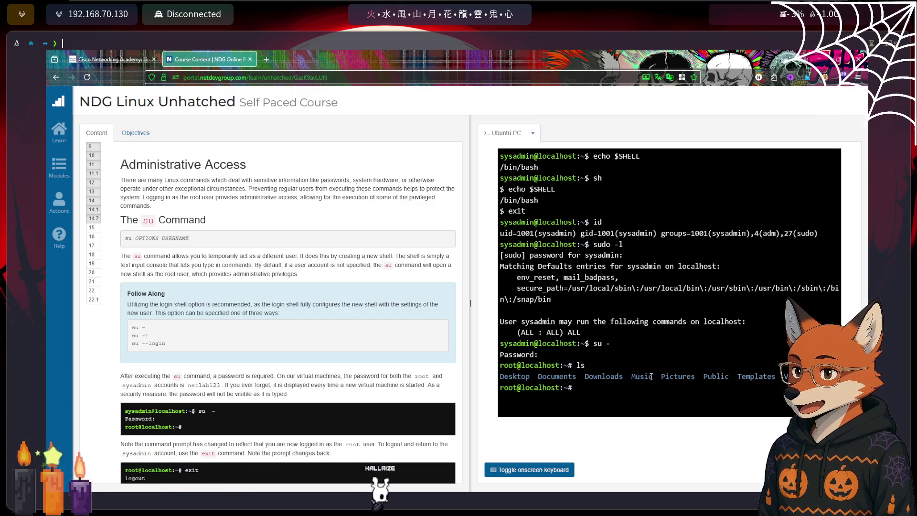
pyautogui.write('exit')
pyautogui.press('Return')
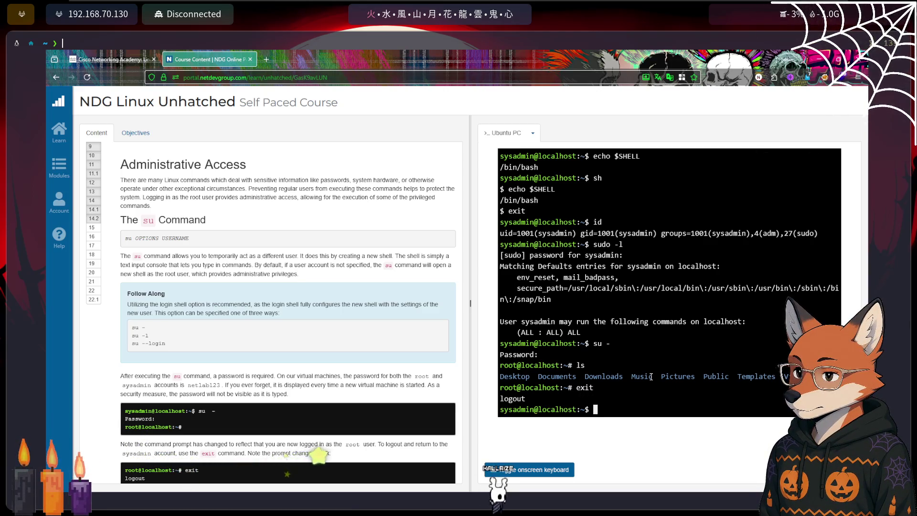
pyautogui.hotkey('ctrl', 'l')
pyautogui.write('su')
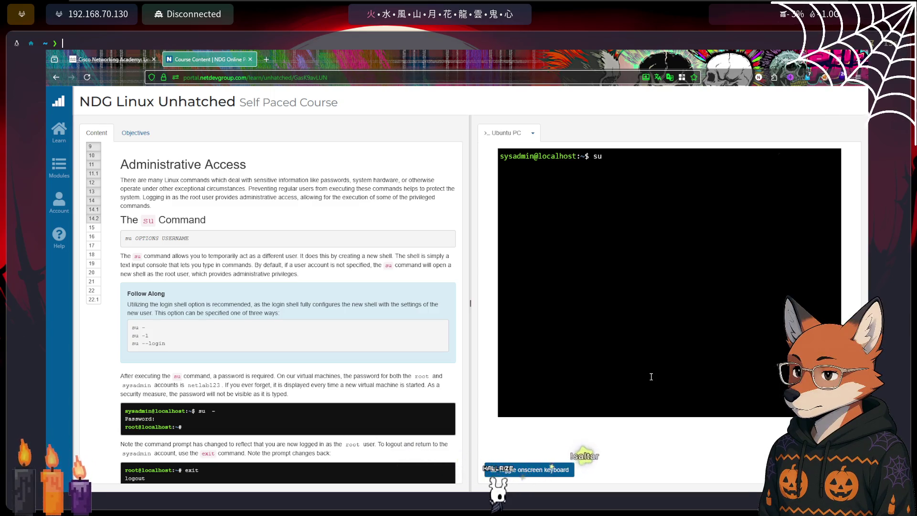
pyautogui.write(' -l')
# Open a root shell with su -l, list home, exit, then attempt su --login
pyautogui.press('Return')
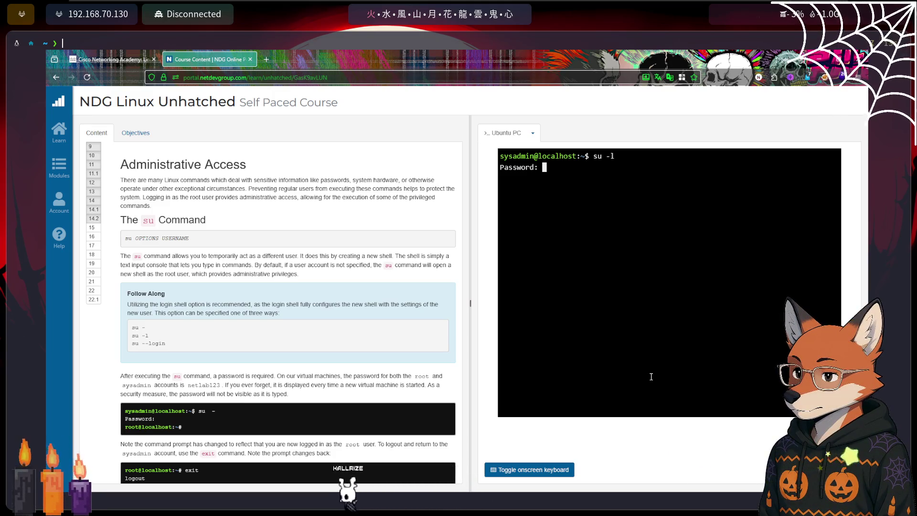
pyautogui.press('Return')
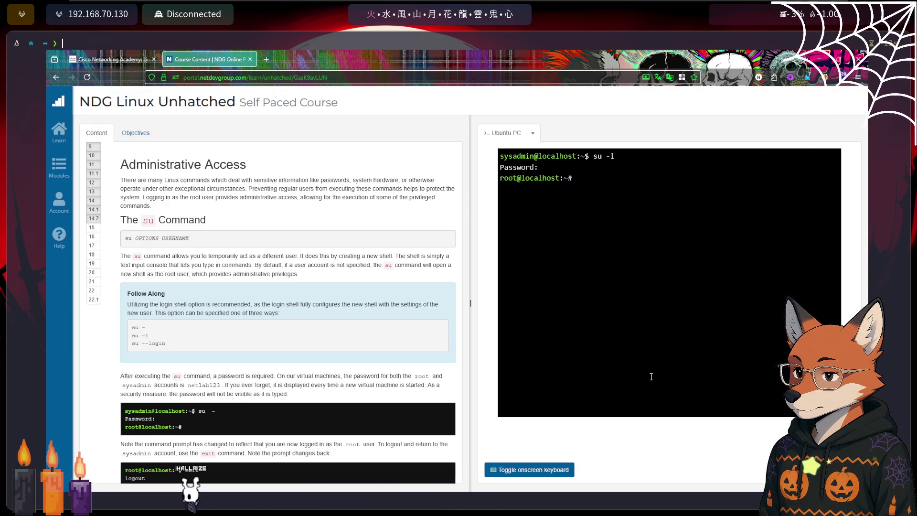
pyautogui.write('ls')
pyautogui.press('Return')
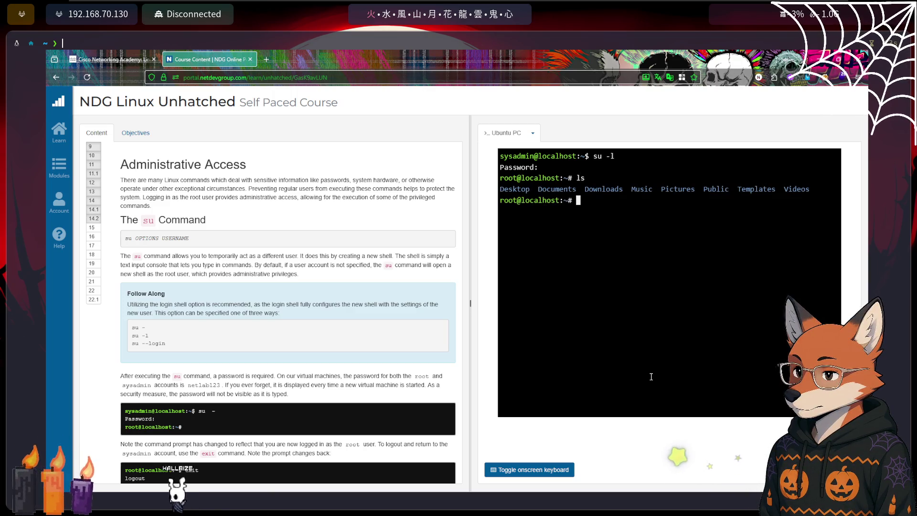
pyautogui.write('cd')
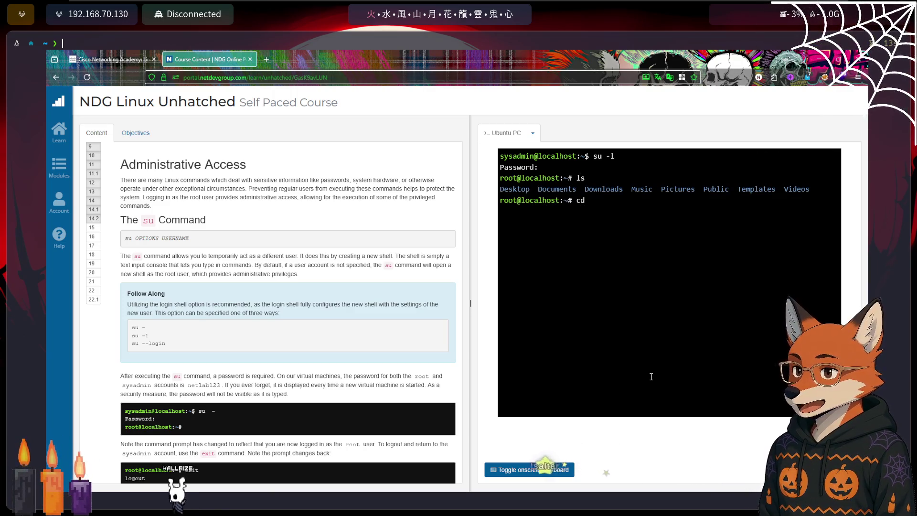
pyautogui.press('BackSpace')
pyautogui.press('BackSpace')
pyautogui.write('exit')
pyautogui.press('Return')
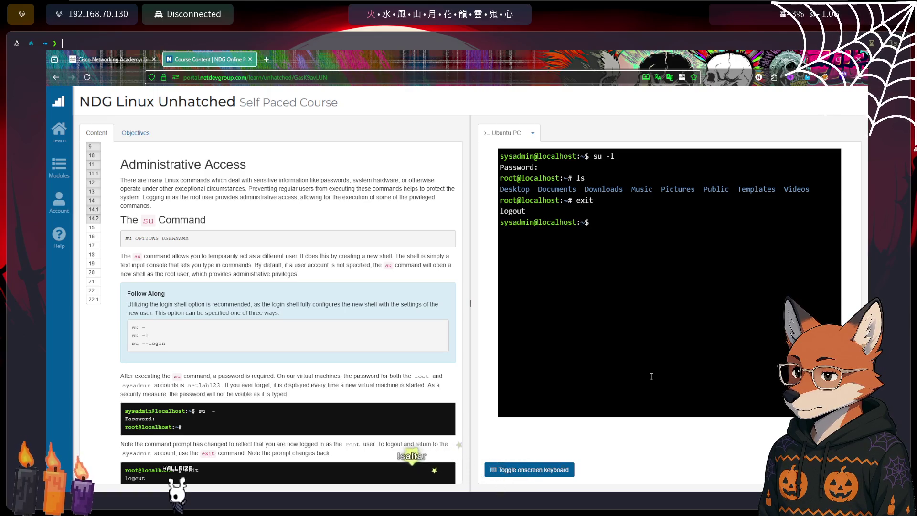
pyautogui.write('su --login')
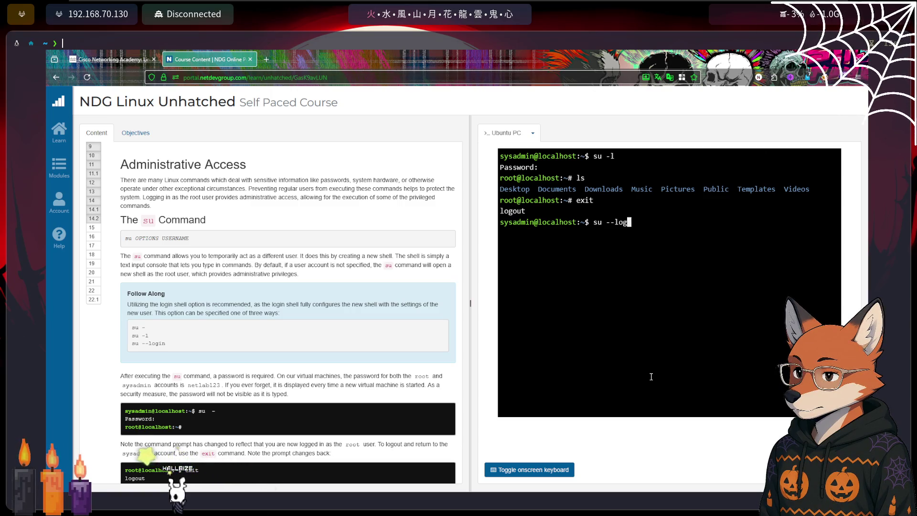
pyautogui.press('Return')
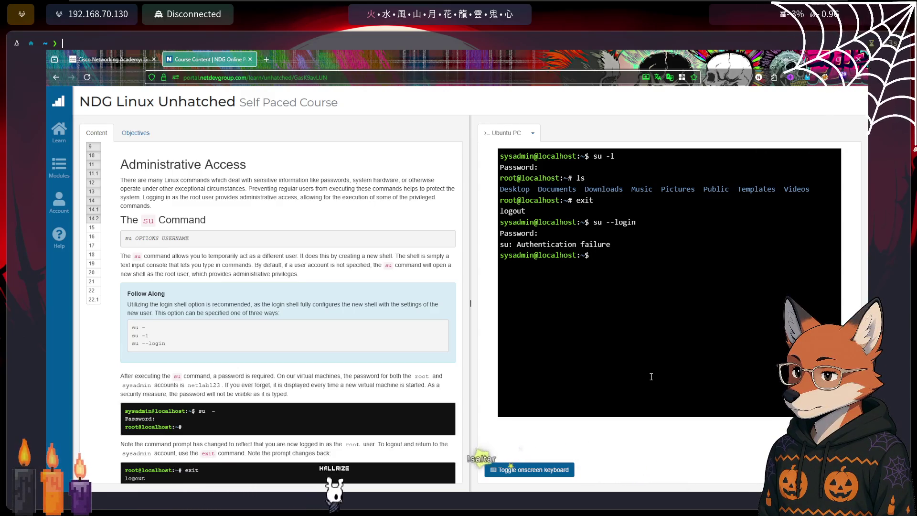
# Retry su --login with the correct root password, then exit the root shell
pyautogui.write('su --lo')
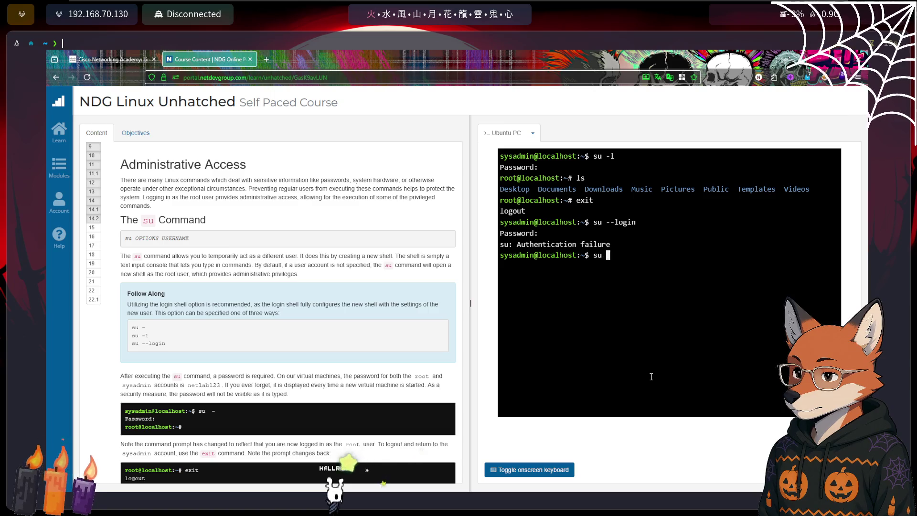
pyautogui.write('gin')
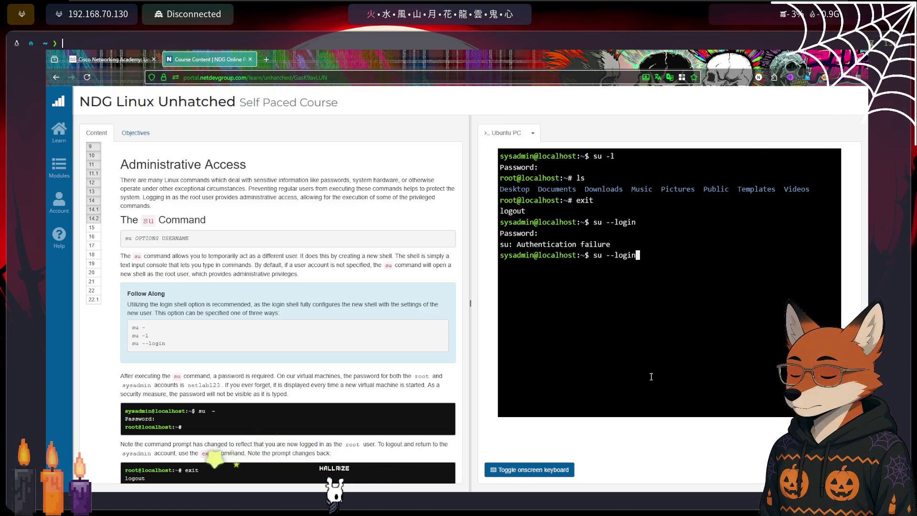
pyautogui.press('Return')
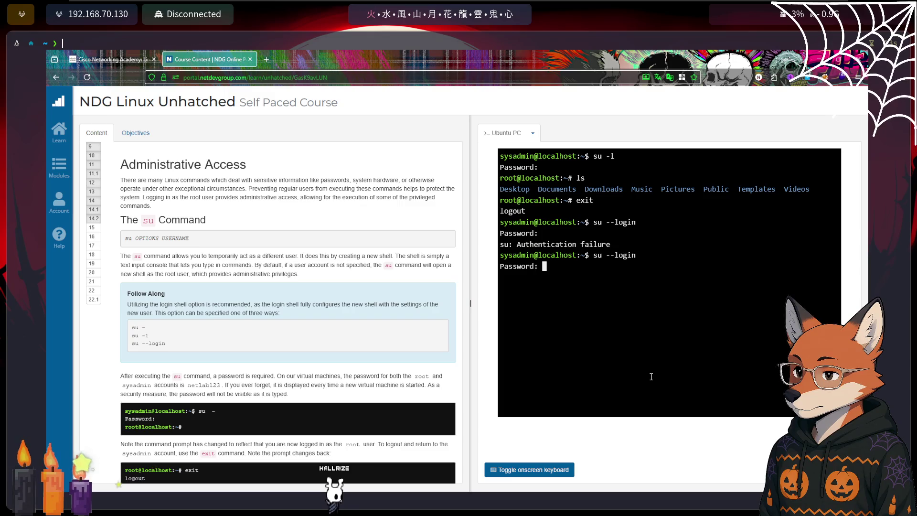
pyautogui.press('Return')
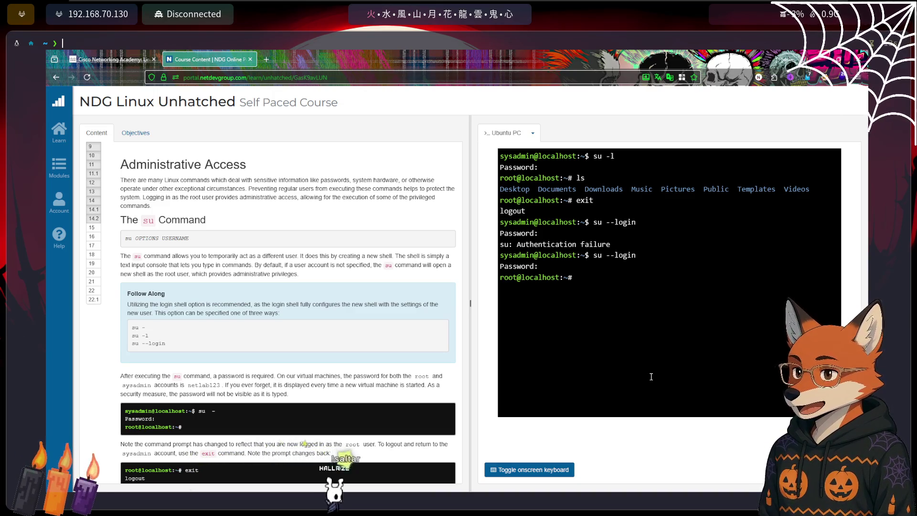
pyautogui.write('exit')
pyautogui.press('Return')
# Become root with sudo su, then exit back to the sysadmin prompt
pyautogui.write('sudo su')
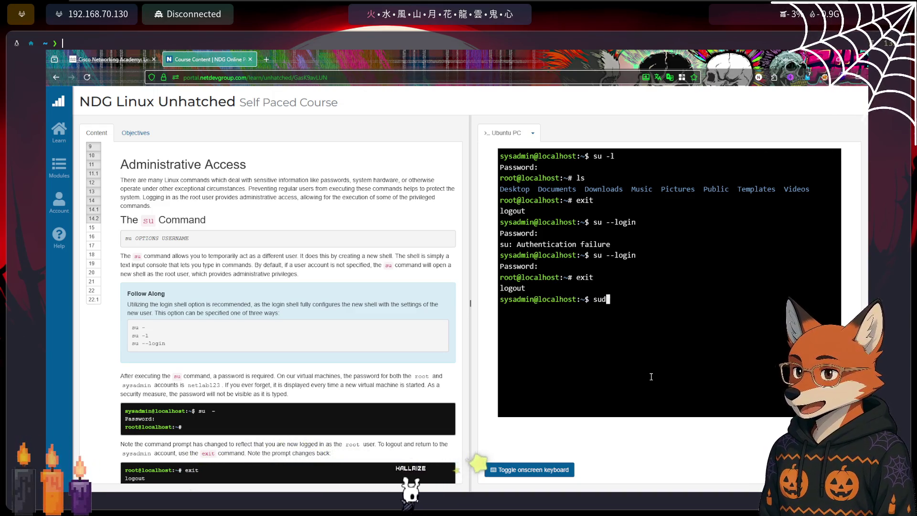
pyautogui.press('Return')
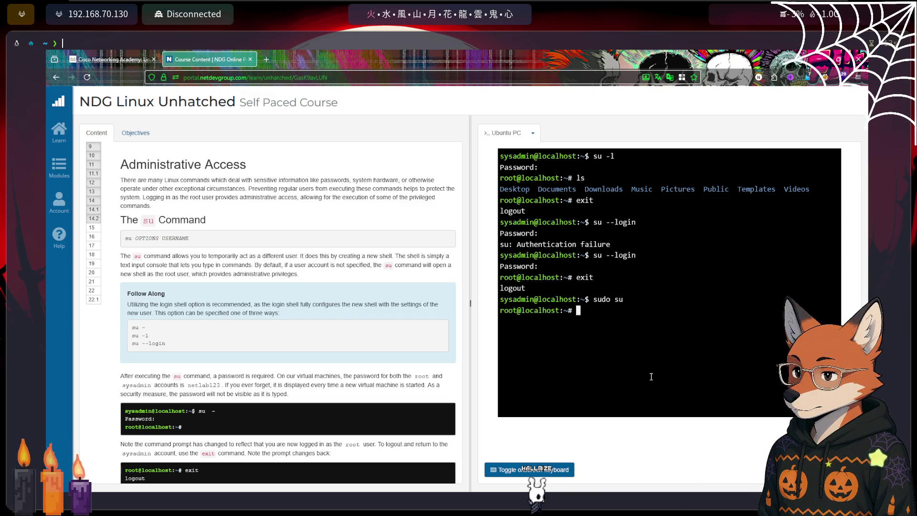
pyautogui.write('exit')
pyautogui.press('Return')
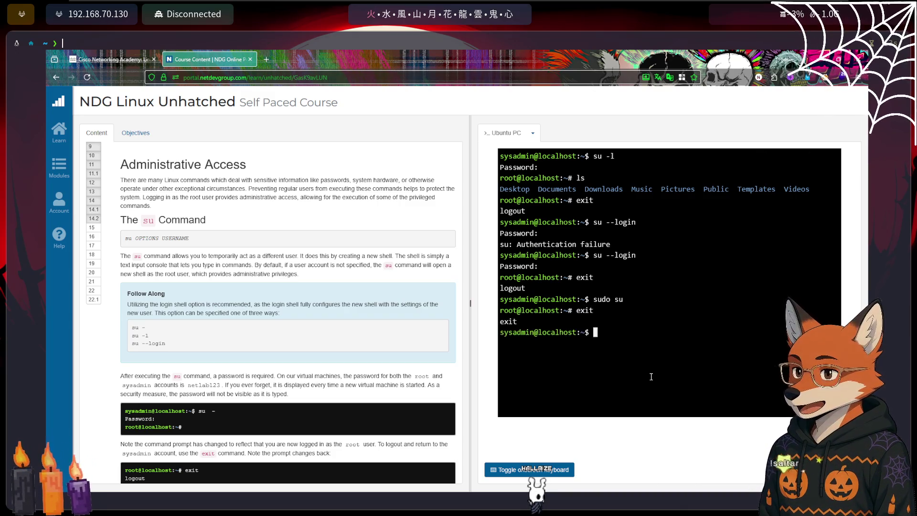
# Attempt su /bin/bash root, which fails with a 'No passwd entry' error
pyautogui.write('su /bin/')
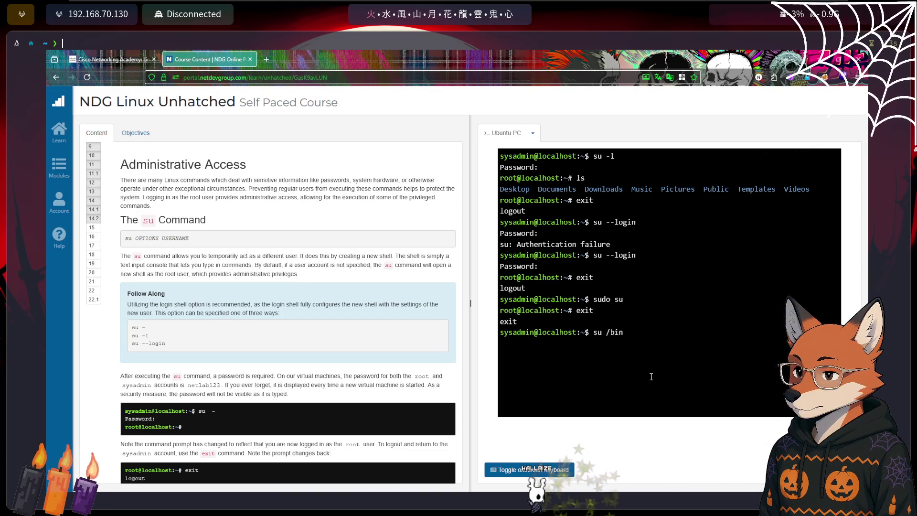
pyautogui.write('bassh')
pyautogui.press('BackSpace')
pyautogui.press('BackSpace')
pyautogui.press('BackSpace')
pyautogui.write('h ro')
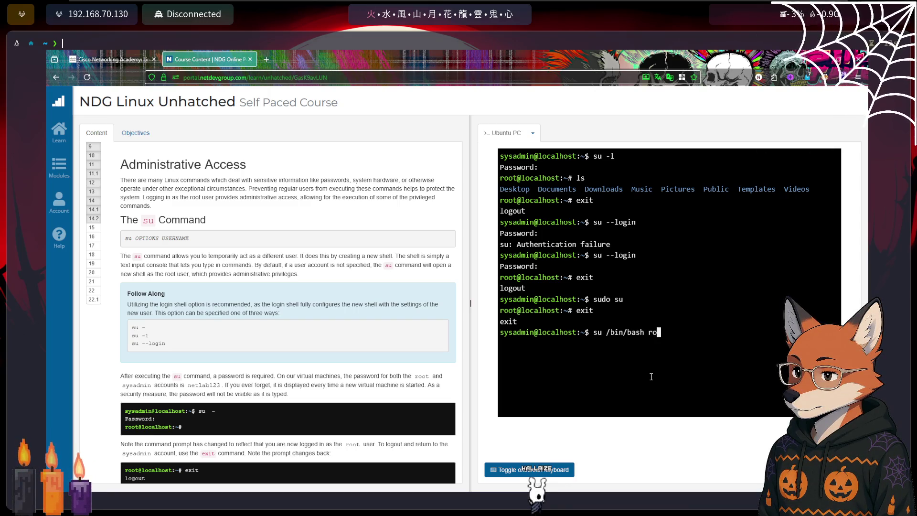
pyautogui.write('ot')
pyautogui.press('Return')
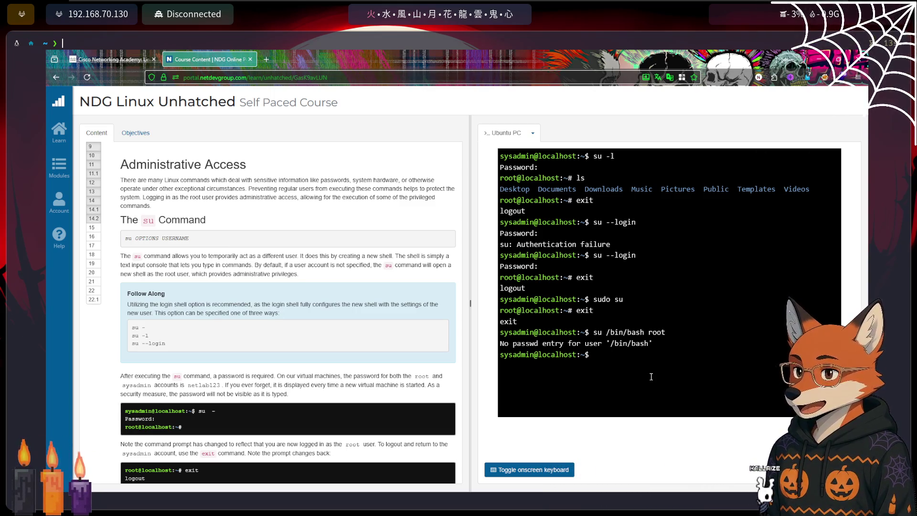
# Try su bash root, then recall the previous command and clear the line
pyautogui.write('bash root')
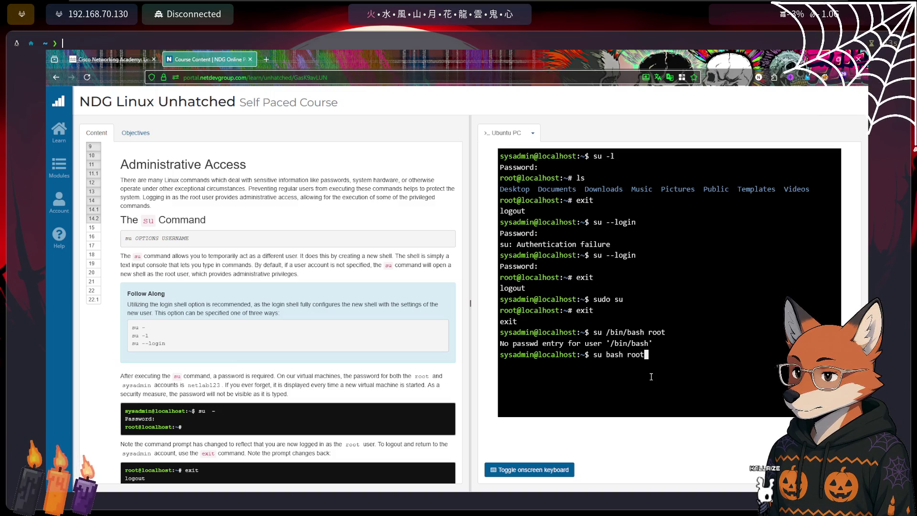
pyautogui.press('Return')
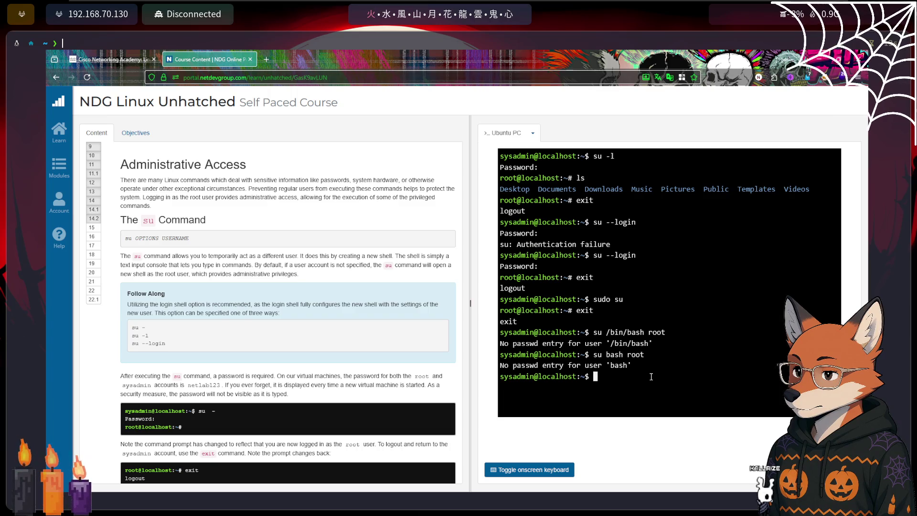
pyautogui.press('Up')
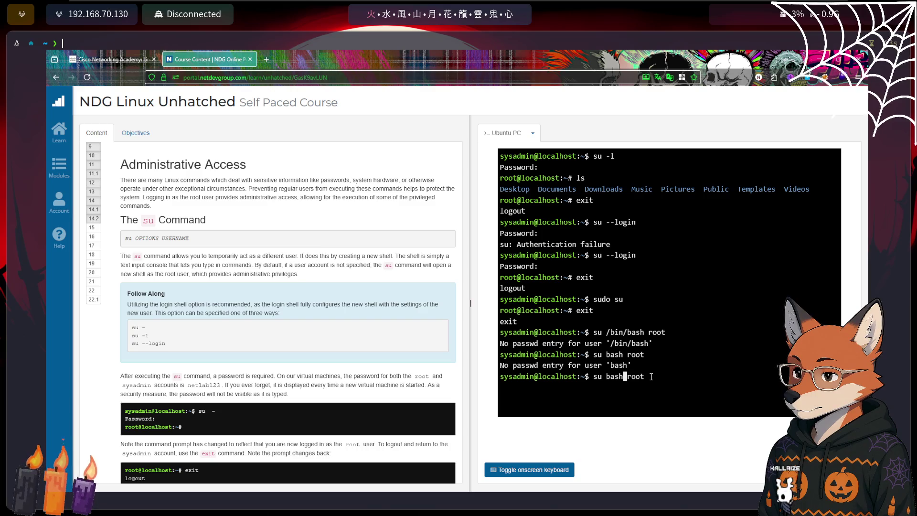
pyautogui.press('Left')
pyautogui.press('Left')
pyautogui.press('Left')
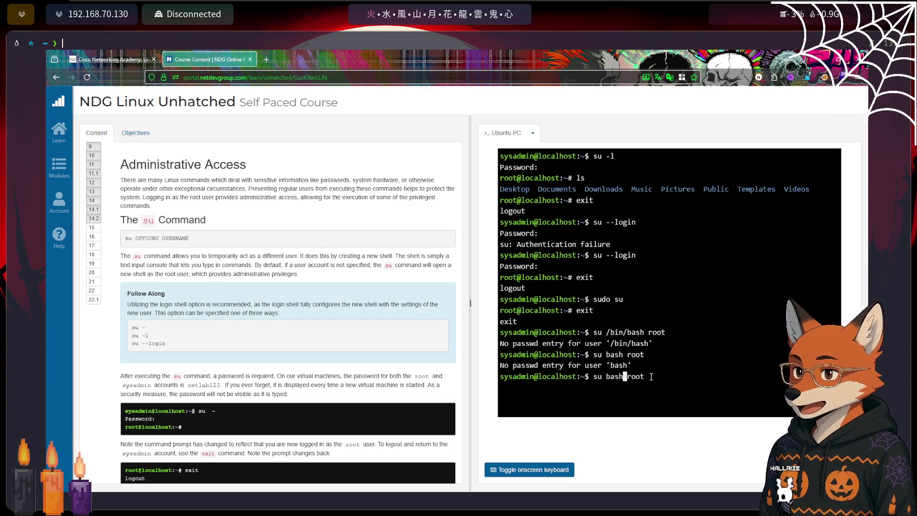
pyautogui.press('Delete')
pyautogui.press('Delete')
pyautogui.press('Delete')
pyautogui.press('BackSpace')
pyautogui.press('BackSpace')
pyautogui.press('BackSpace')
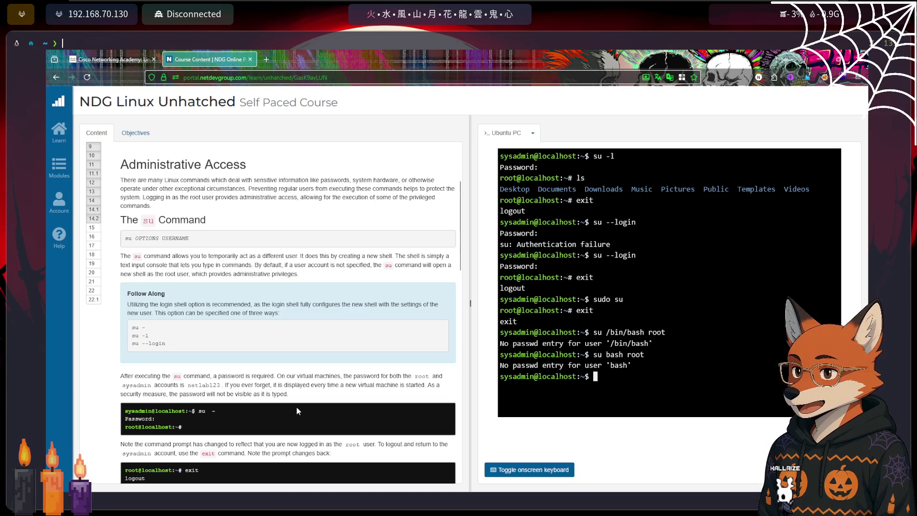
# Scroll the course to the sl section and start a root login with su -
pyautogui.scroll(-2, 296, 410)
pyautogui.scroll(-2, 296, 411)
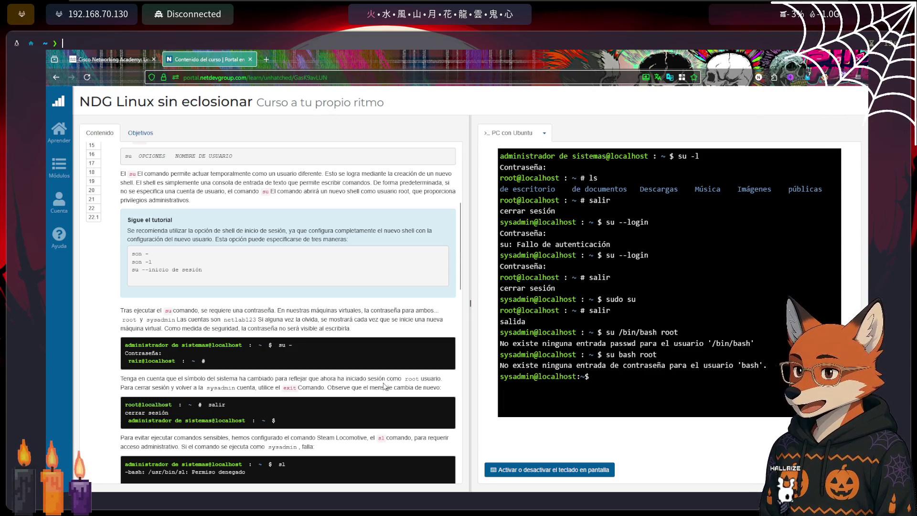
pyautogui.scroll(-2, 342, 384)
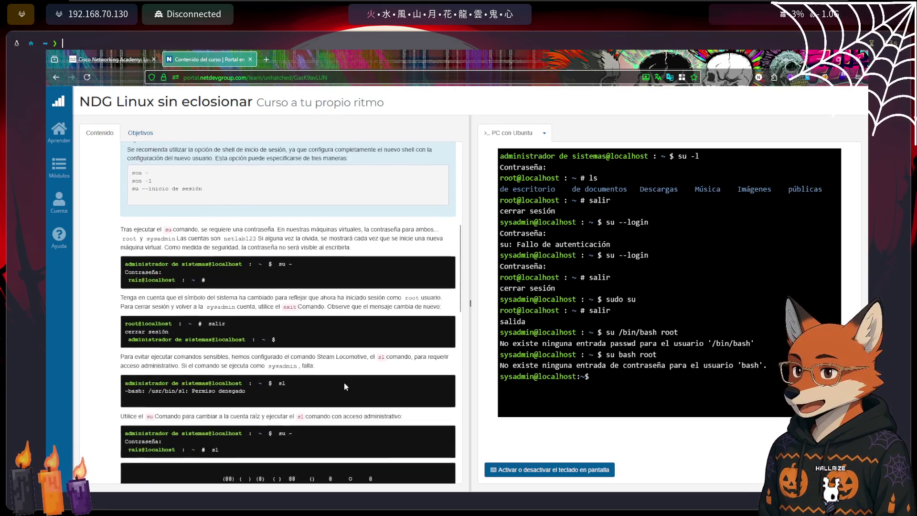
pyautogui.write('su')
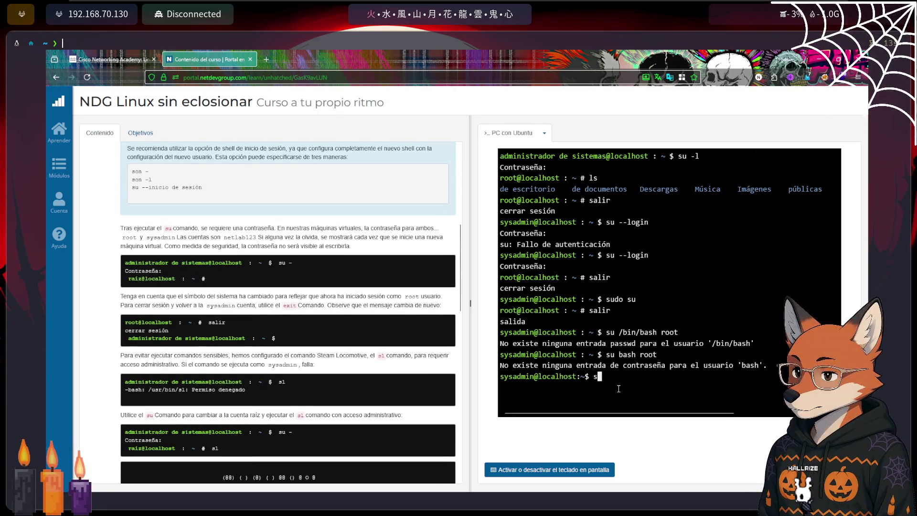
pyautogui.write(' -')
pyautogui.press('Return')
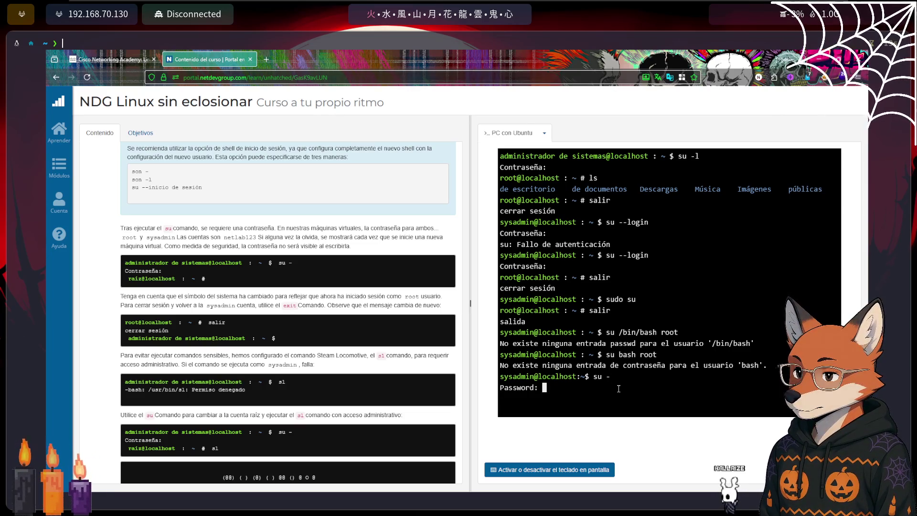
# Enter the root password, confirm the user with whoami, and exit back to sysadmin
pyautogui.press('Return')
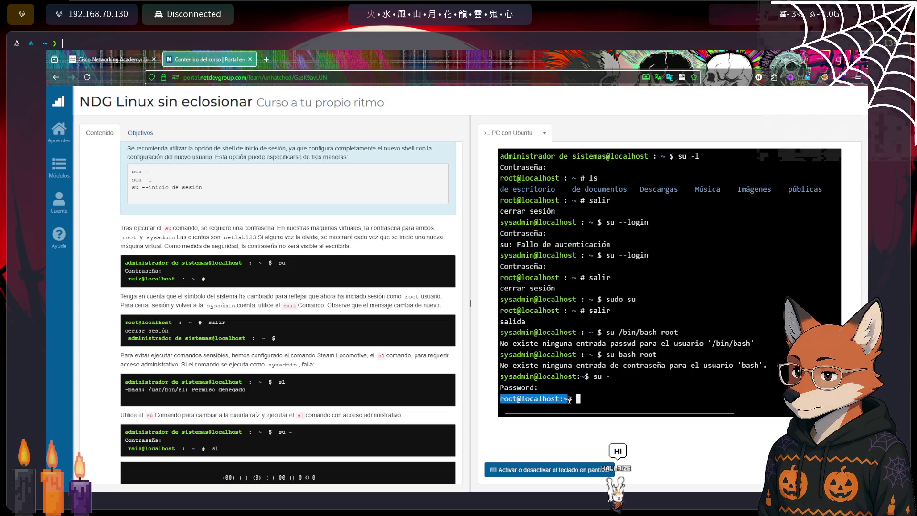
pyautogui.write('whoma')
pyautogui.write('i')
pyautogui.press('Return')
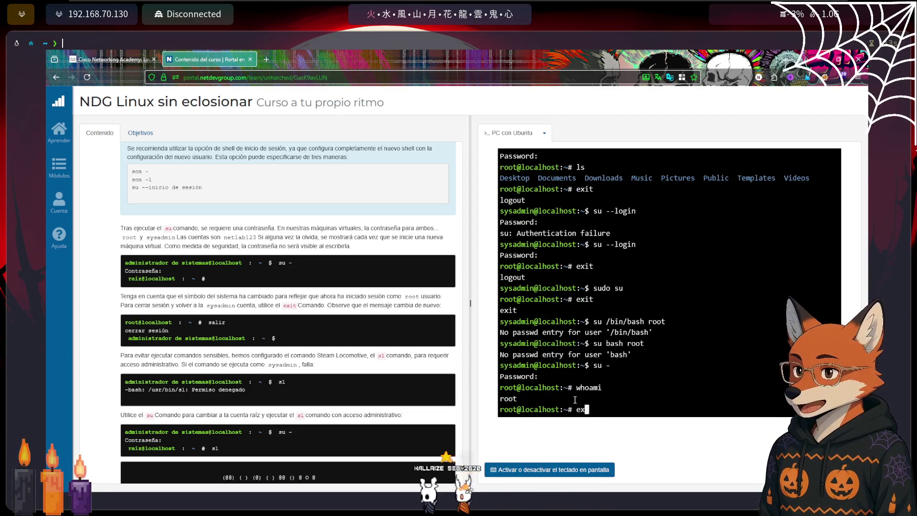
pyautogui.write('exit')
pyautogui.press('Return')
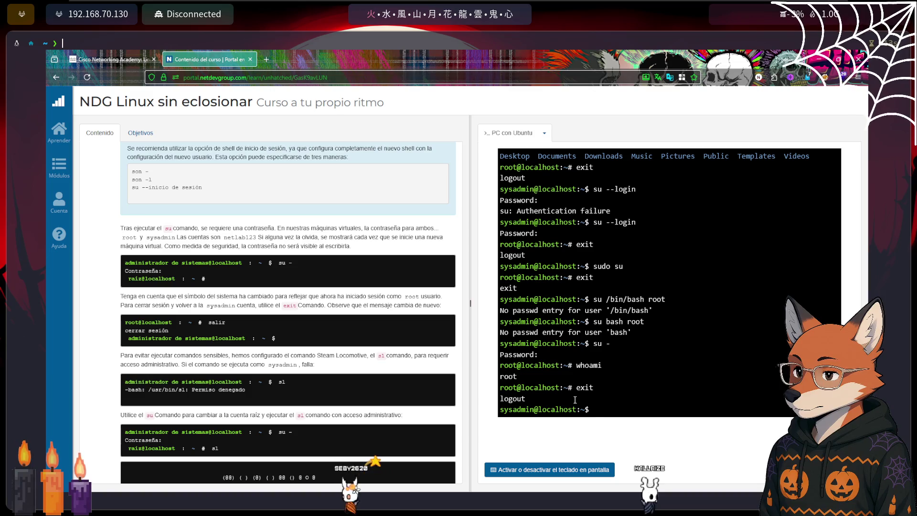
# Retry su - (authentication failure), mistype sudo ssu, then get root via sudo su
pyautogui.write('su -')
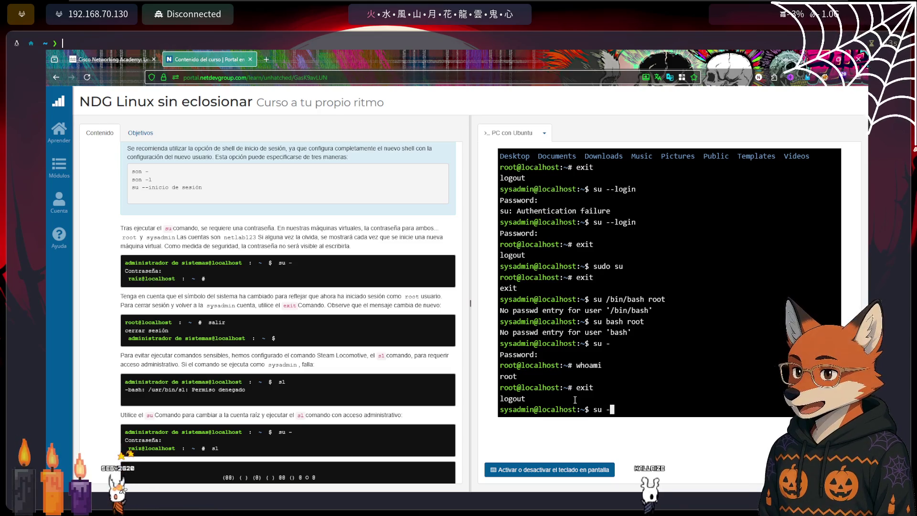
pyautogui.press('Return')
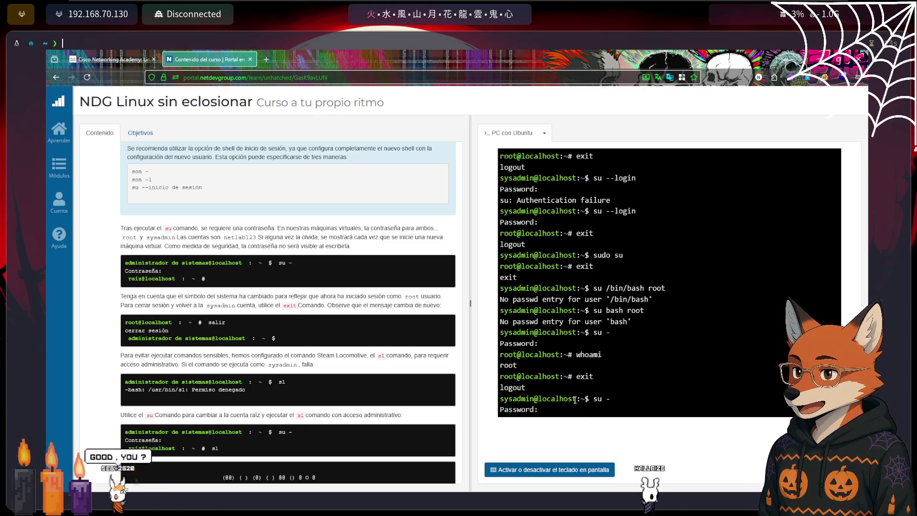
pyautogui.press('Return')
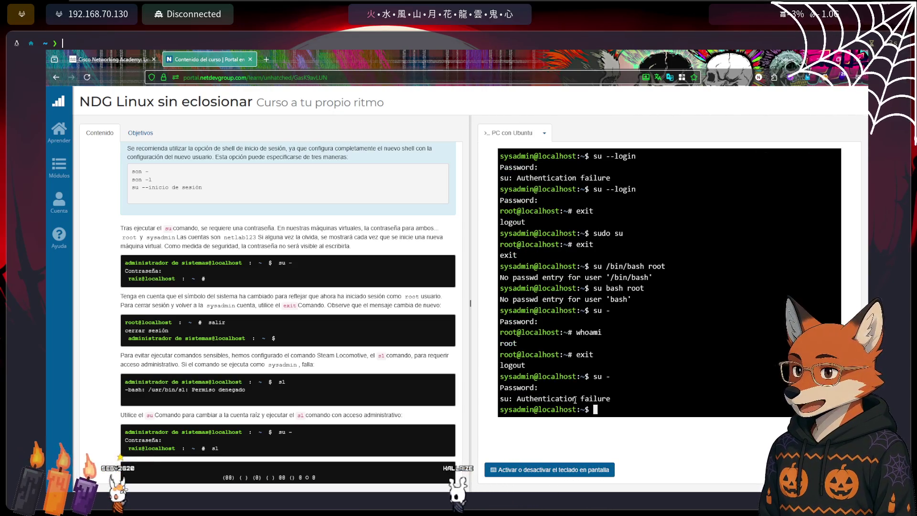
pyautogui.write('sudo ssu')
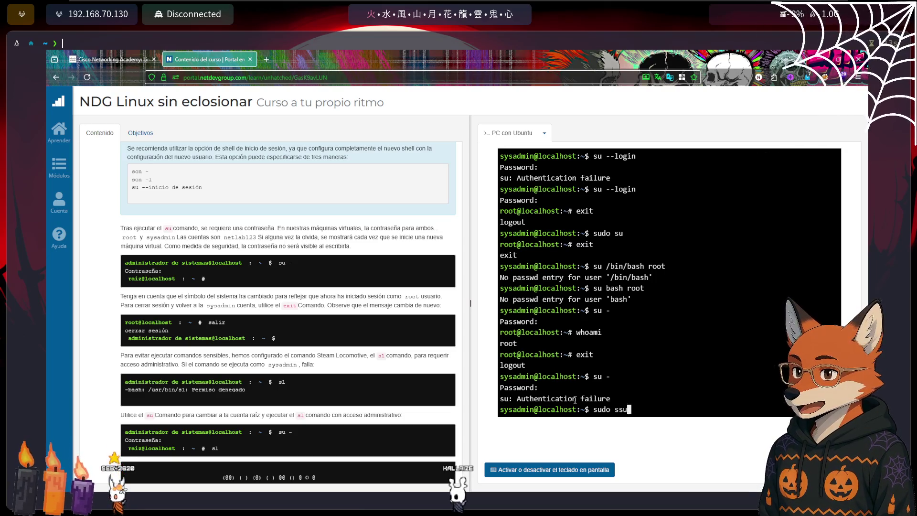
pyautogui.press('Return')
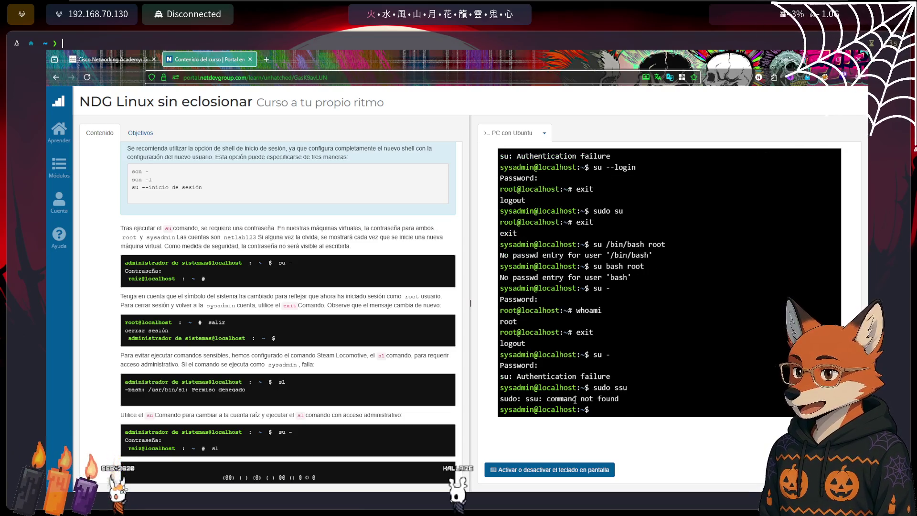
pyautogui.press('Return')
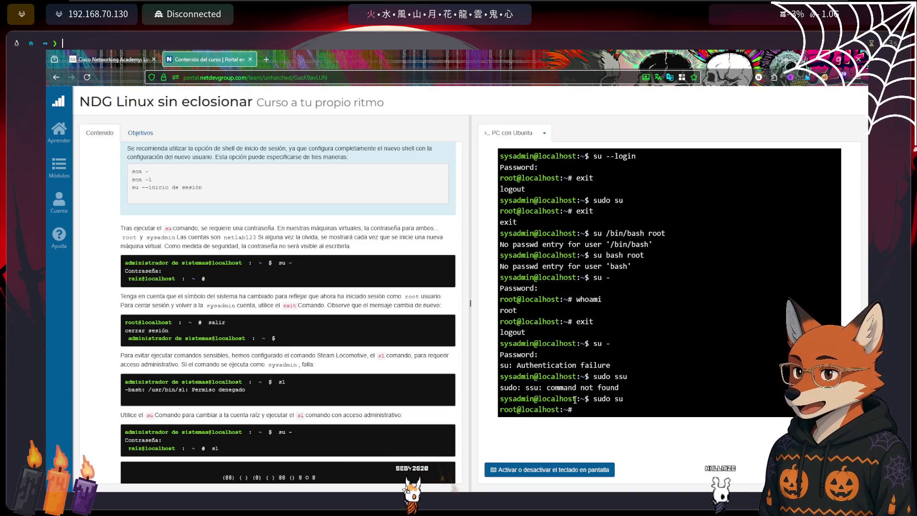
pyautogui.write('o')
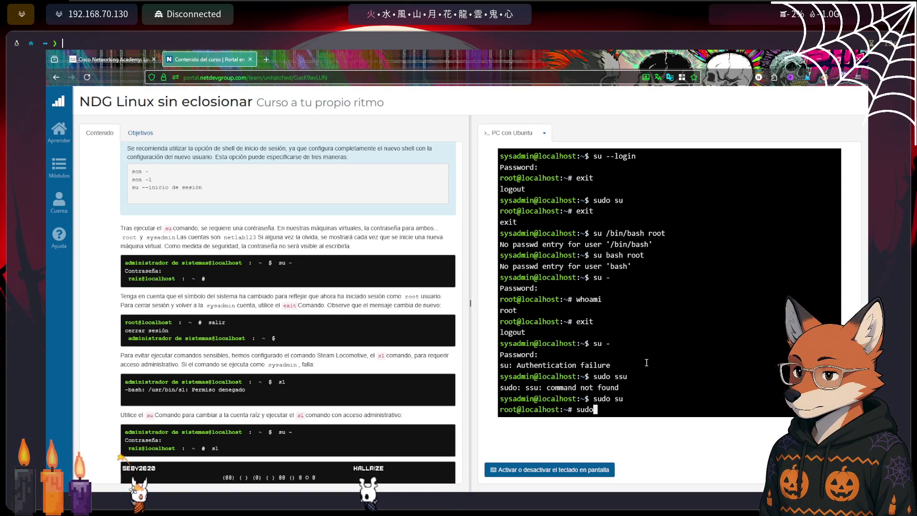
pyautogui.scroll(-3, 282, 446)
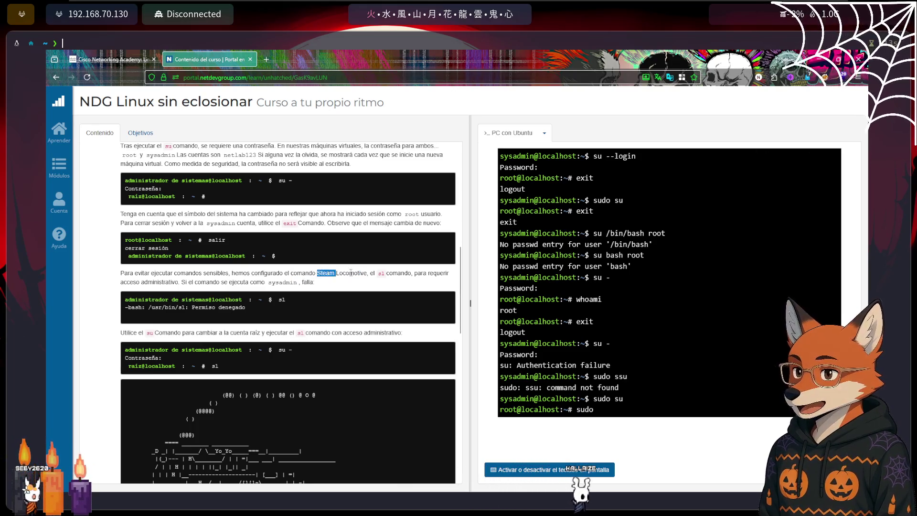
pyautogui.tripleClick(351, 273)
pyautogui.click(367, 282)
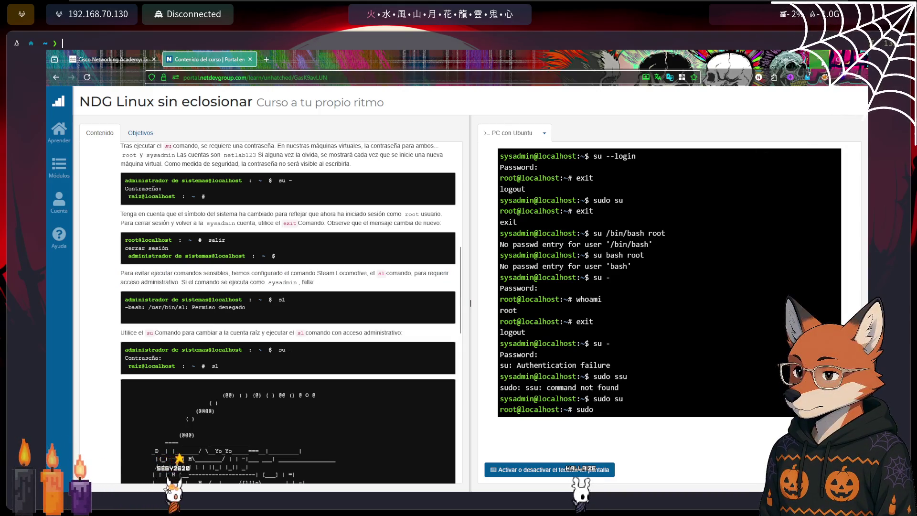
# Hide the lab browser, type and erase 'steam' in the desktop terminal, then restore the browser
pyautogui.press('super+s')
pyautogui.write('steam')
pyautogui.press('BackSpace')
pyautogui.press('BackSpace')
pyautogui.press('BackSpace')
pyautogui.write('Stea')
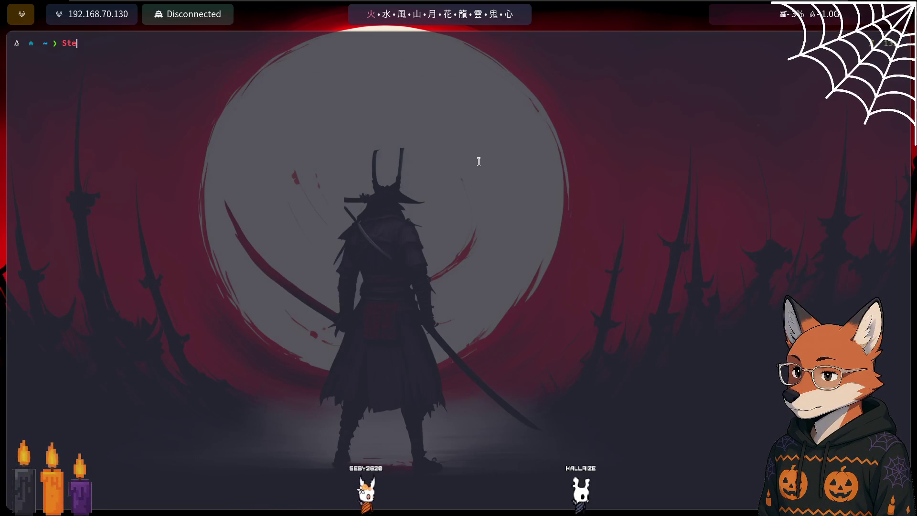
pyautogui.press('BackSpace')
pyautogui.press('BackSpace')
pyautogui.press('BackSpace')
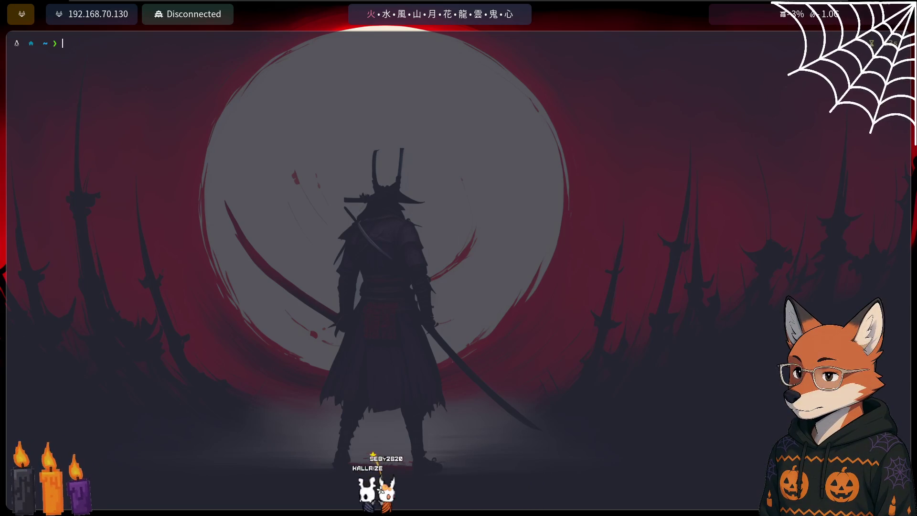
pyautogui.hotkey('alt', 'Tab')
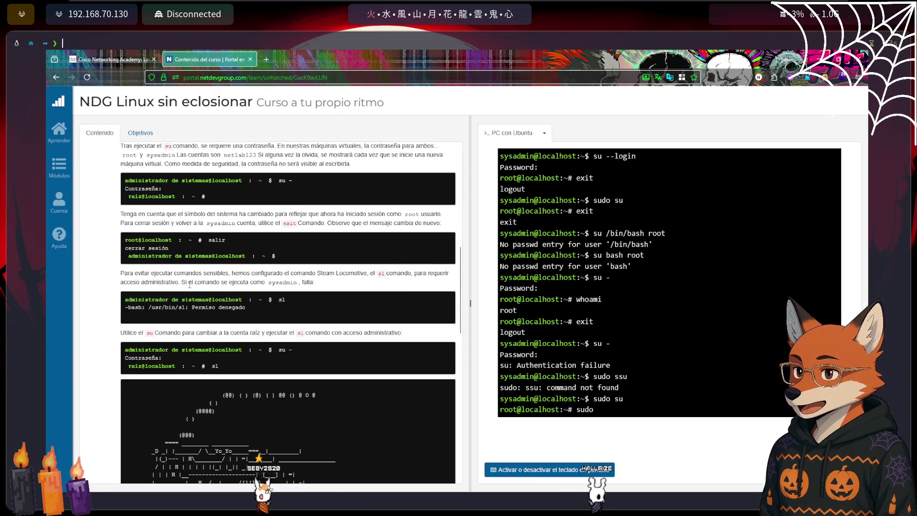
pyautogui.press('super+s')
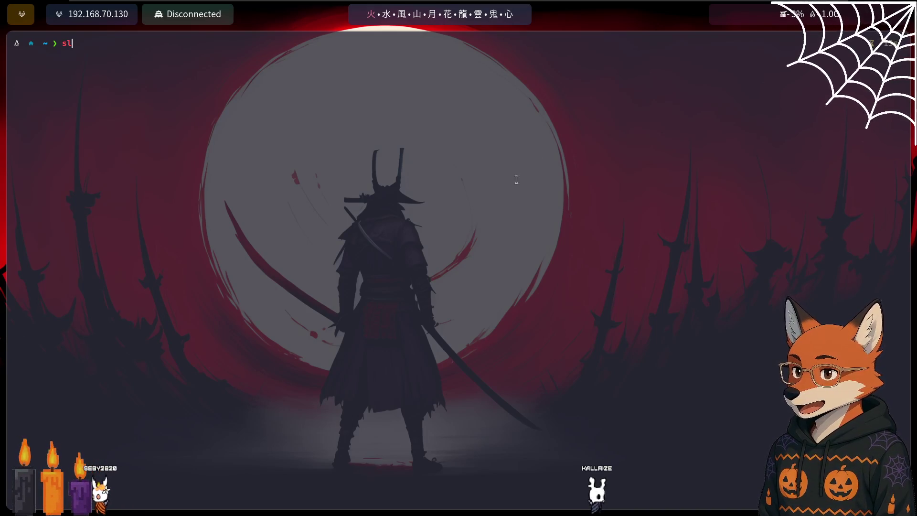
pyautogui.press('super+s')
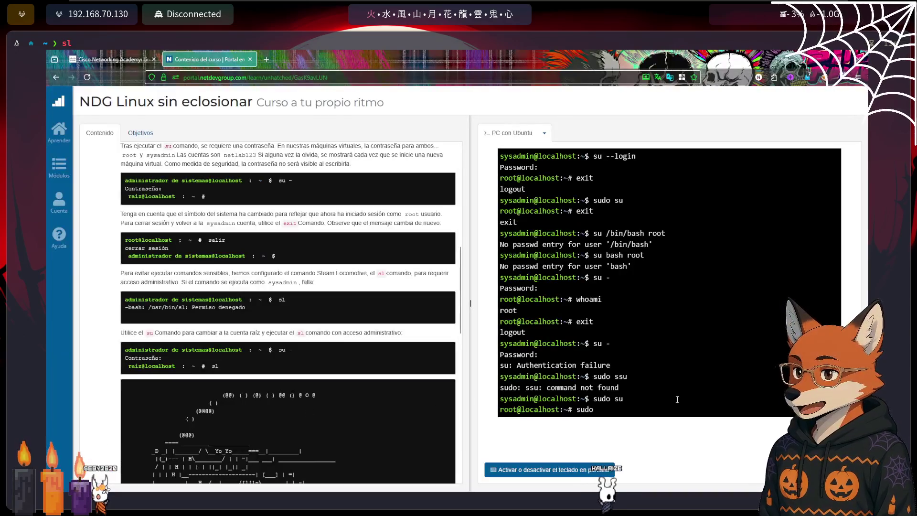
# Clear the screen, exit the root shell, and run sl as sysadmin (Permission denied)
pyautogui.press('BackSpace')
pyautogui.press('BackSpace')
pyautogui.press('BackSpace')
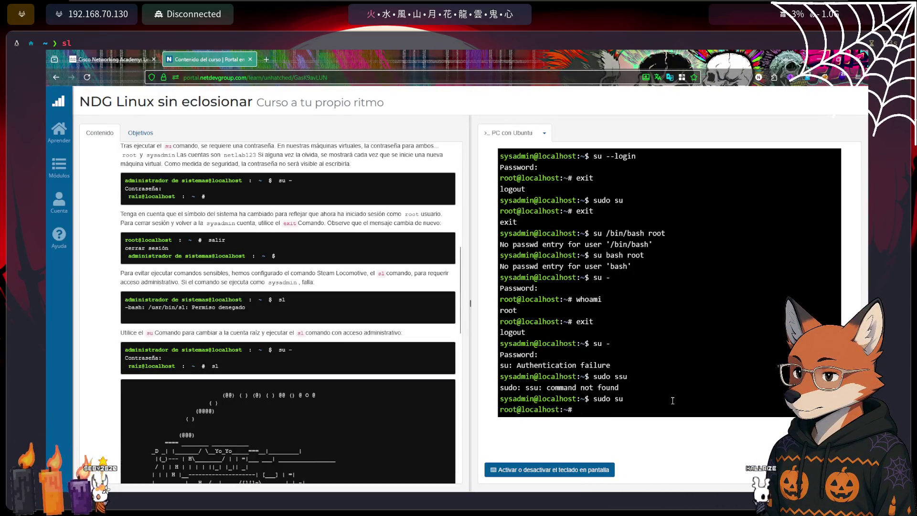
pyautogui.hotkey('ctrl', 'l')
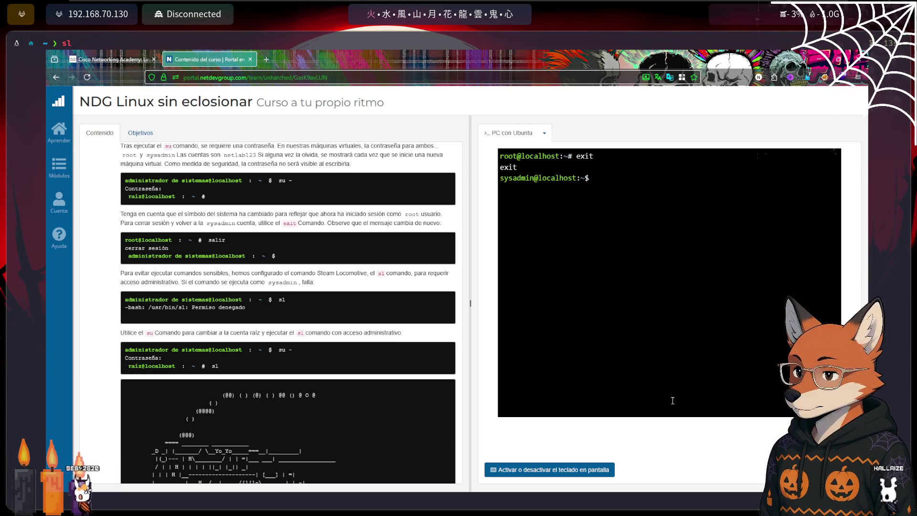
pyautogui.hotkey('ctrl', 'l')
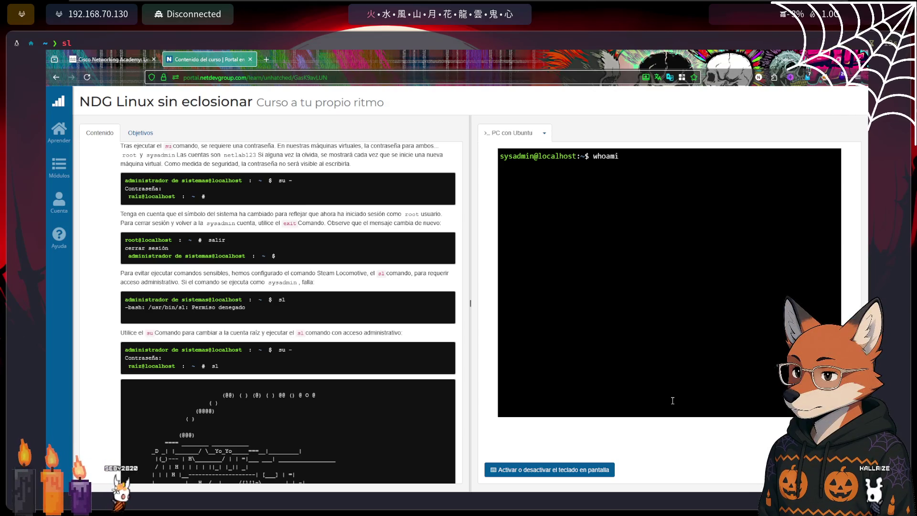
pyautogui.hotkey('ctrl', 'l')
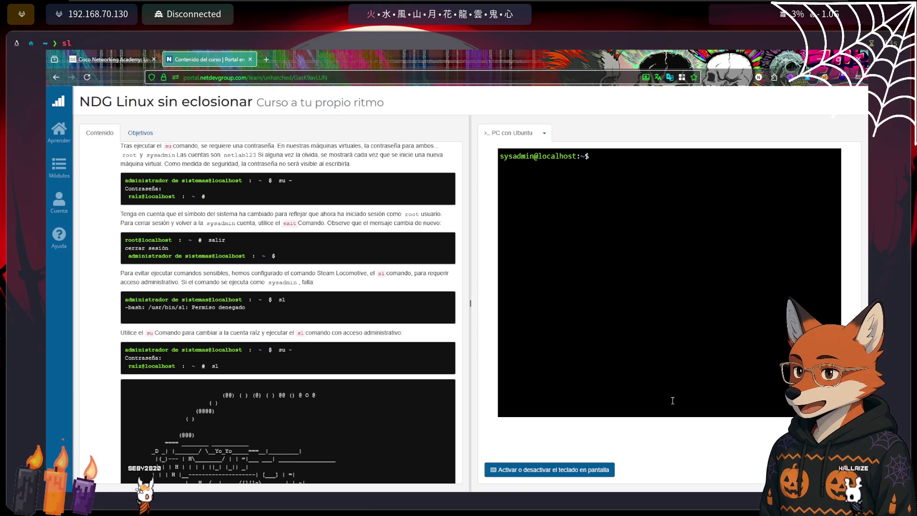
pyautogui.press('Return')
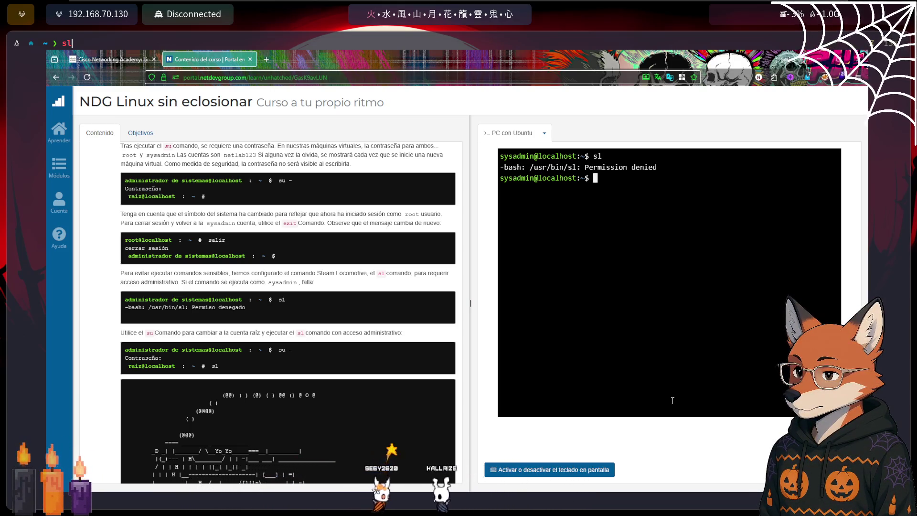
# Run sudo sl to play the steam locomotive animation, then clear the screen
pyautogui.click(672, 401)
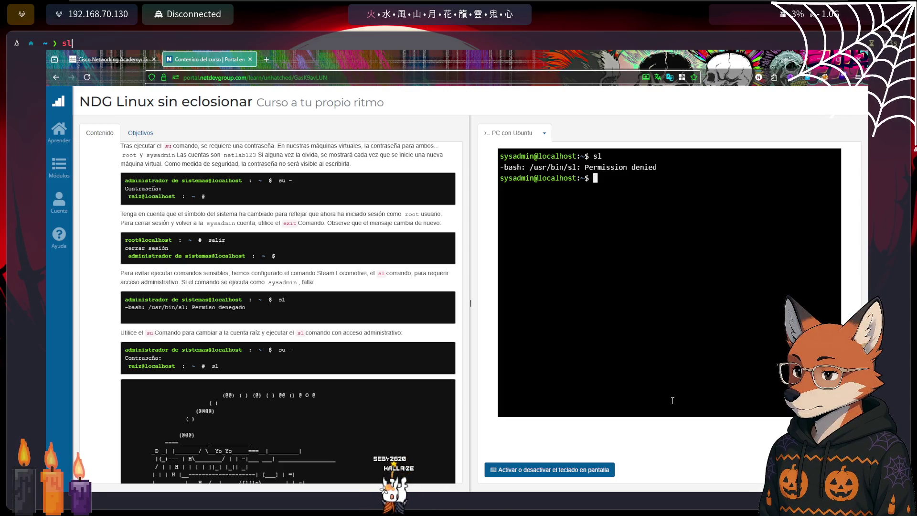
pyautogui.press('BackSpace')
pyautogui.press('BackSpace')
pyautogui.press('BackSpace')
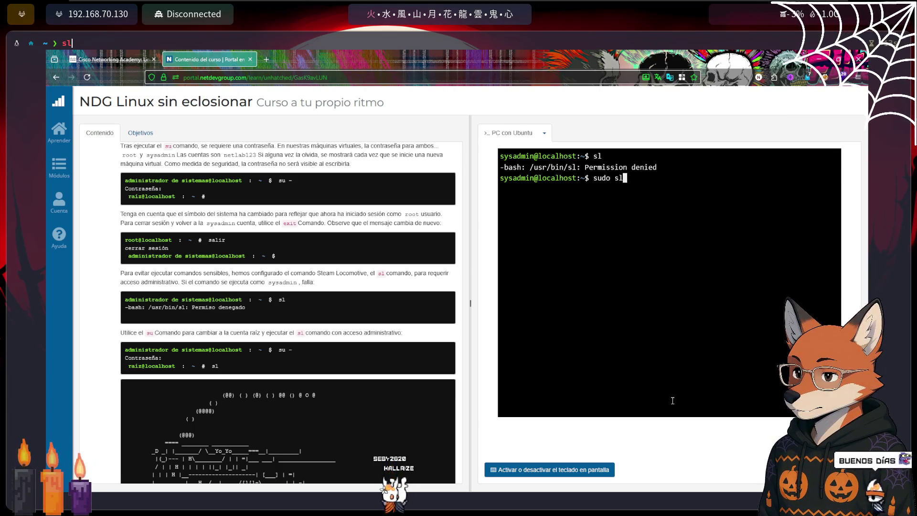
pyautogui.press('Return')
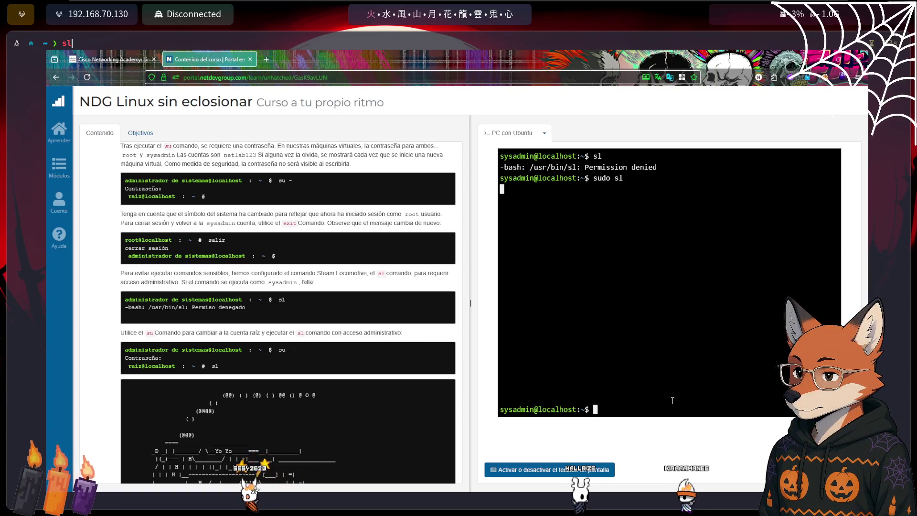
pyautogui.hotkey('ctrl', 'l')
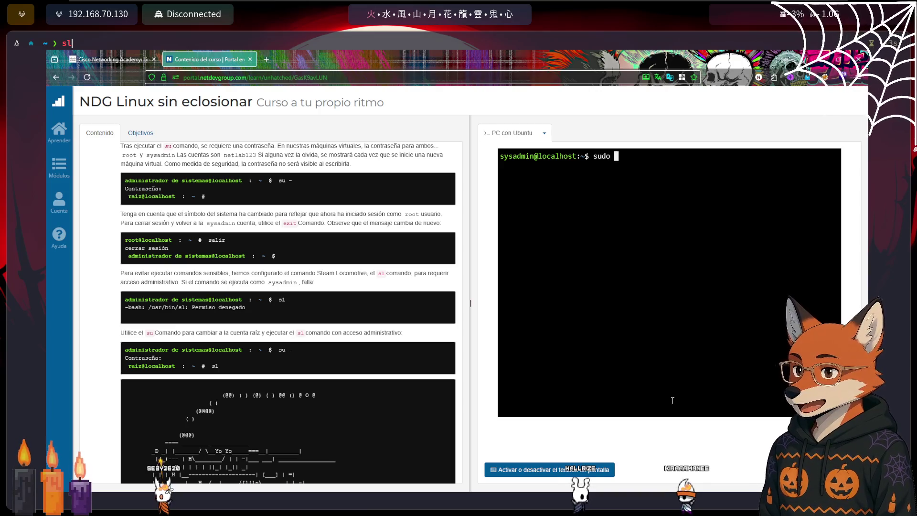
# Log in as root with su - and the root password
pyautogui.press('BackSpace')
pyautogui.write('-')
pyautogui.press('Return')
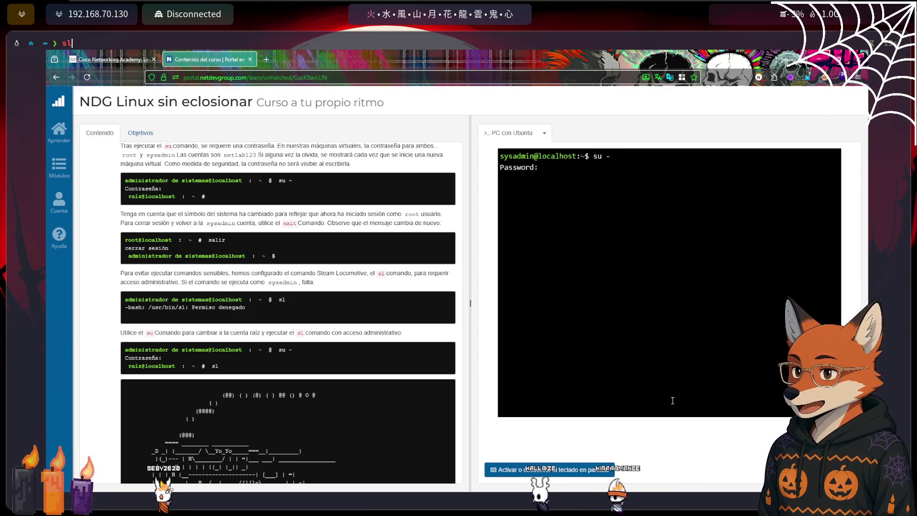
pyautogui.write('netlab123')
pyautogui.press('Return')
# Clear the screen, confirm root with whoami, and run sl as root
pyautogui.hotkey('ctrl', 'l')
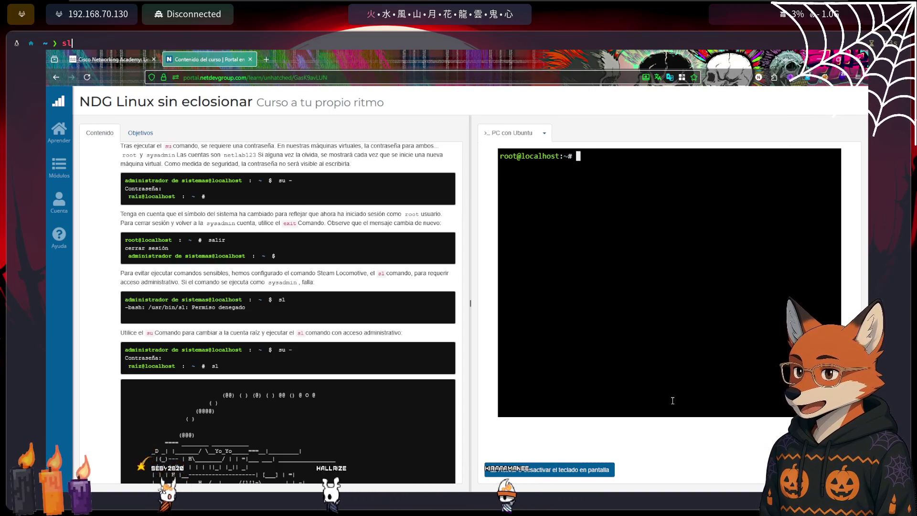
pyautogui.write('whoami')
pyautogui.press('Return')
pyautogui.hotkey('ctrl', 'l')
pyautogui.write('sl')
pyautogui.press('Return')
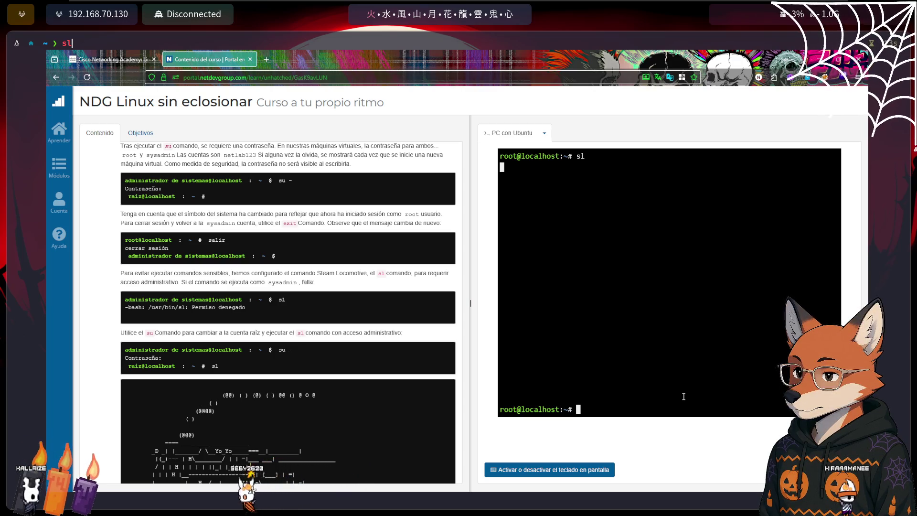
# Scroll the course text, then exit the root shell back to sysadmin
pyautogui.scroll(-2, 345, 412)
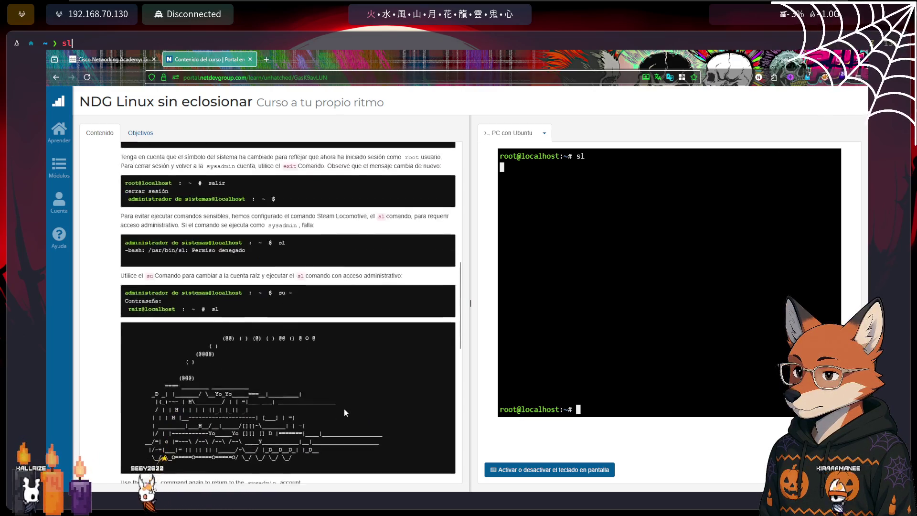
pyautogui.scroll(-3, 344, 409)
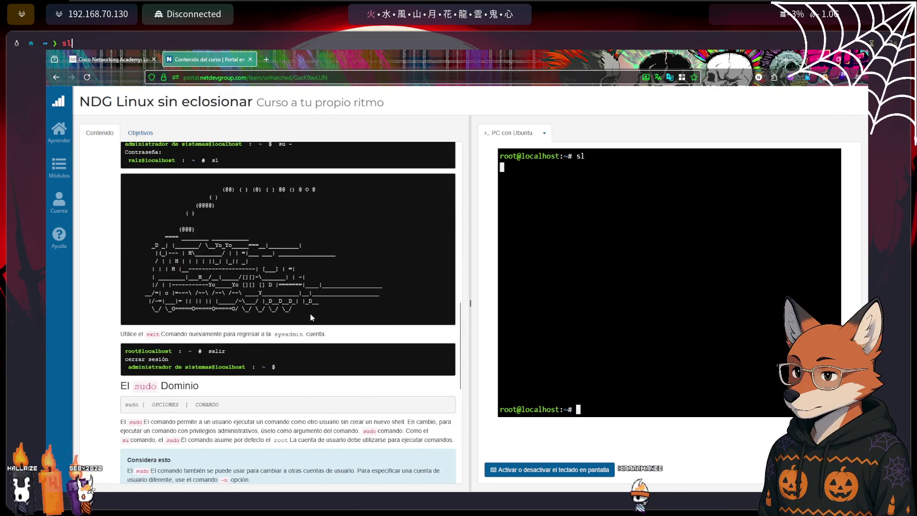
pyautogui.scroll(-4, 129, 352)
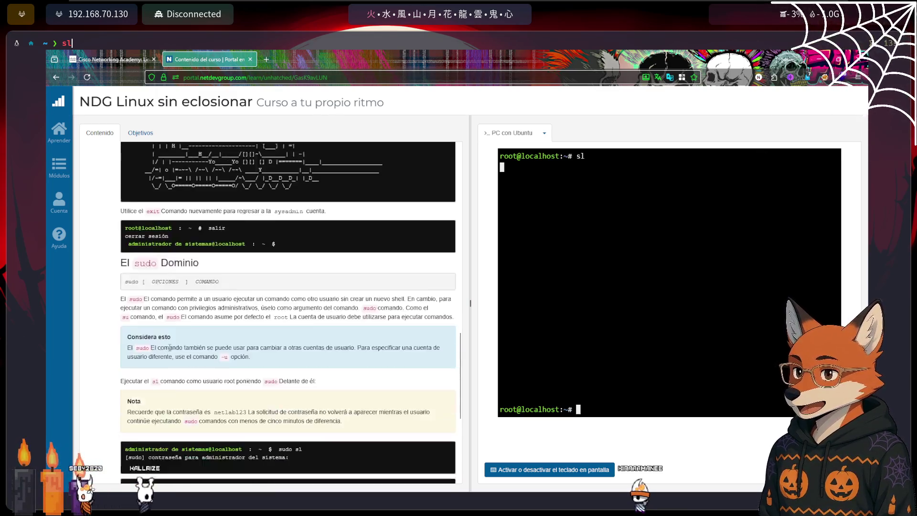
pyautogui.scroll(1, 169, 347)
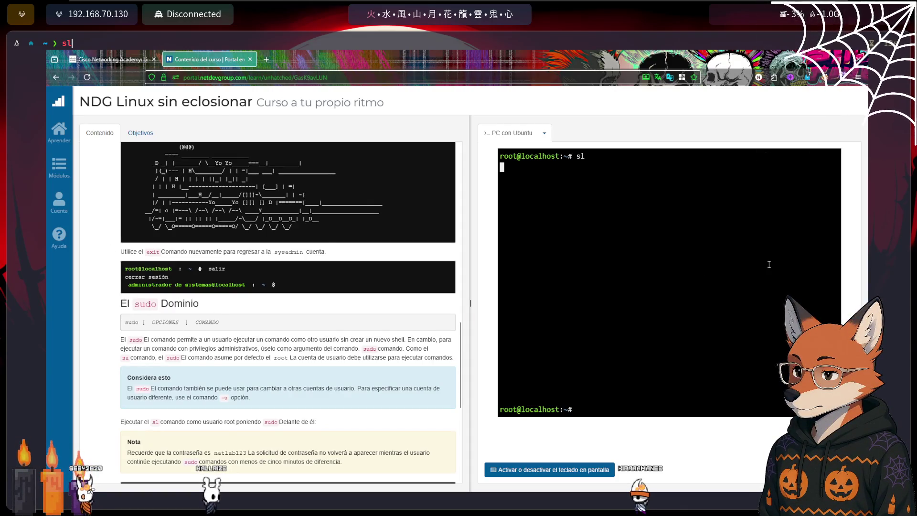
pyautogui.write('exit')
pyautogui.press('Return')
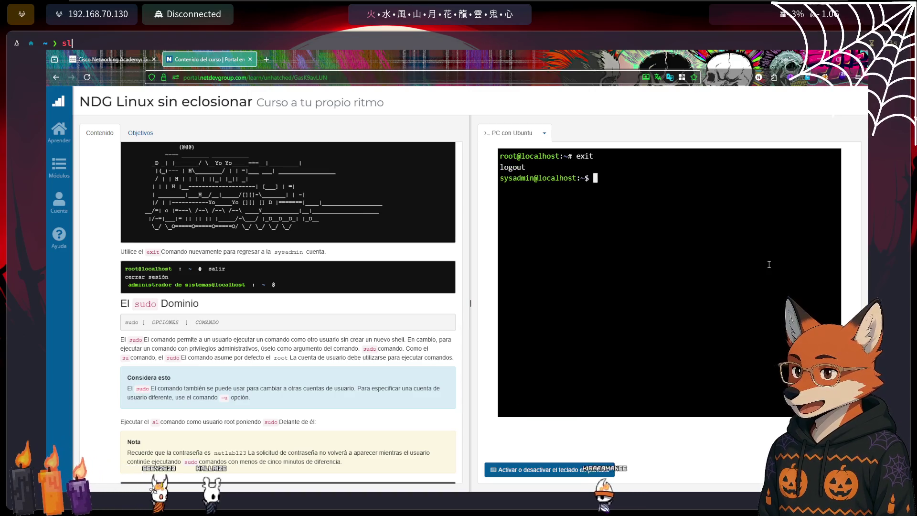
# Run whoami and ls as sysadmin, clearing the terminal after each
pyautogui.write('whomai')
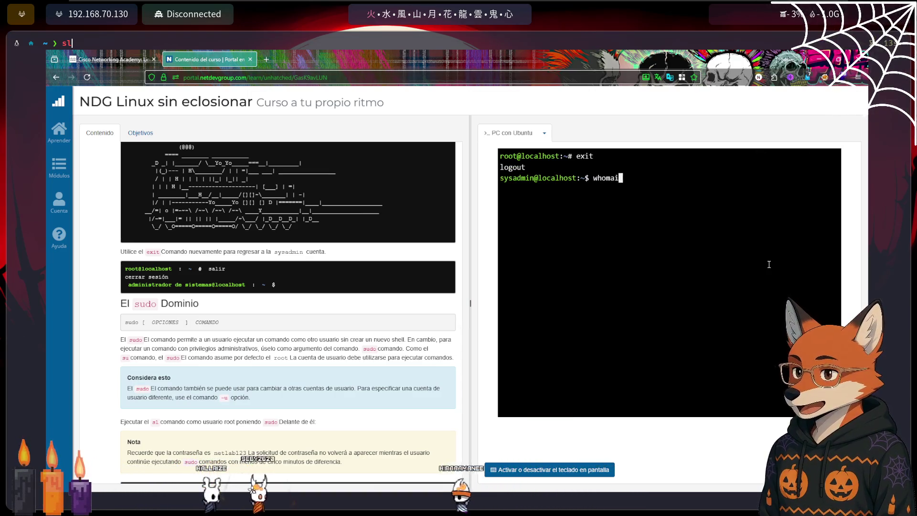
pyautogui.press('BackSpace')
pyautogui.press('BackSpace')
pyautogui.press('BackSpace')
pyautogui.write('ami')
pyautogui.press('Return')
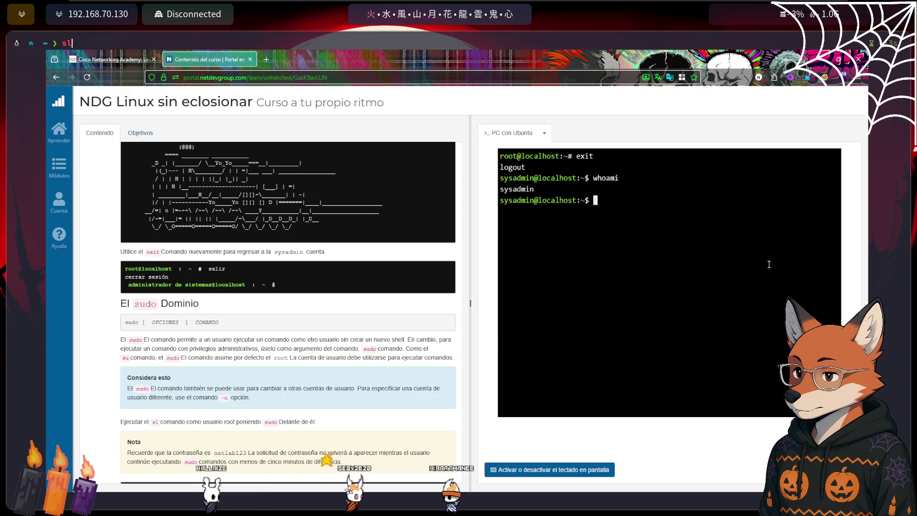
pyautogui.hotkey('ctrl', 'l')
pyautogui.write('ls')
pyautogui.press('Return')
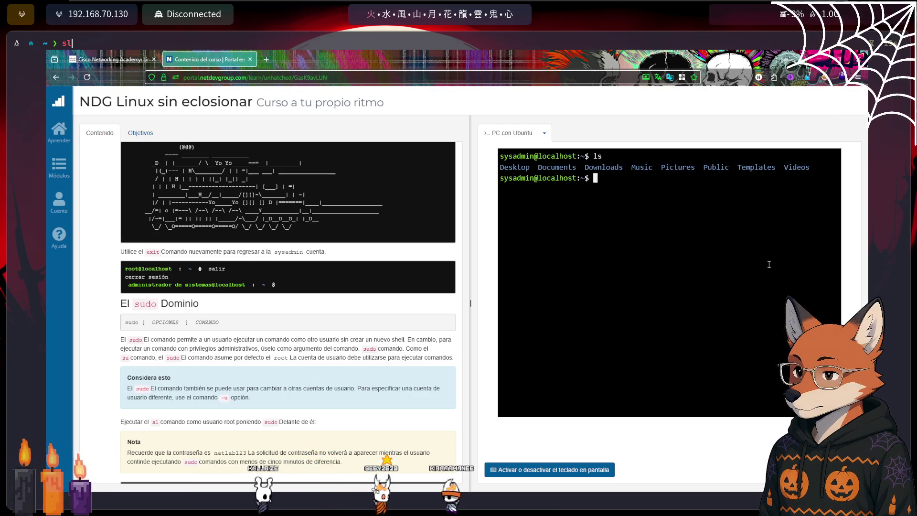
pyautogui.hotkey('ctrl', 'l')
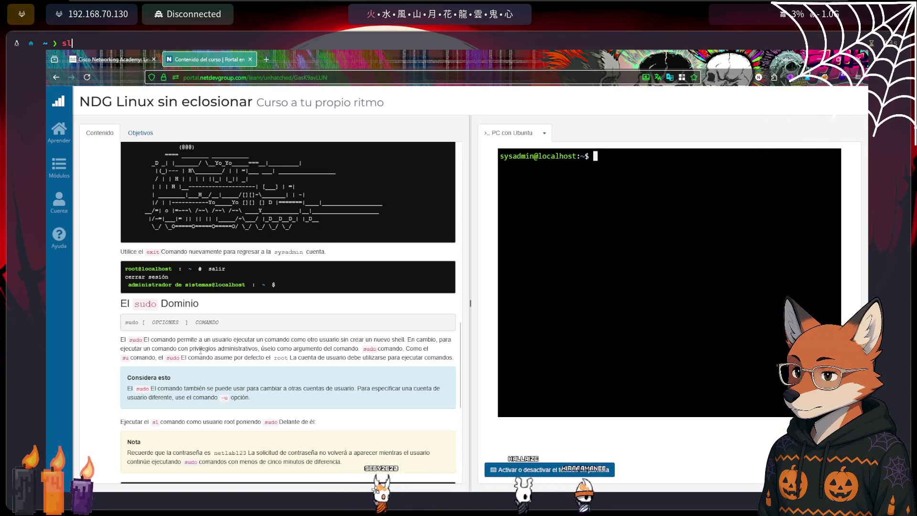
# Scroll further through the course text and open a new blank browser tab
pyautogui.scroll(-1, 261, 313)
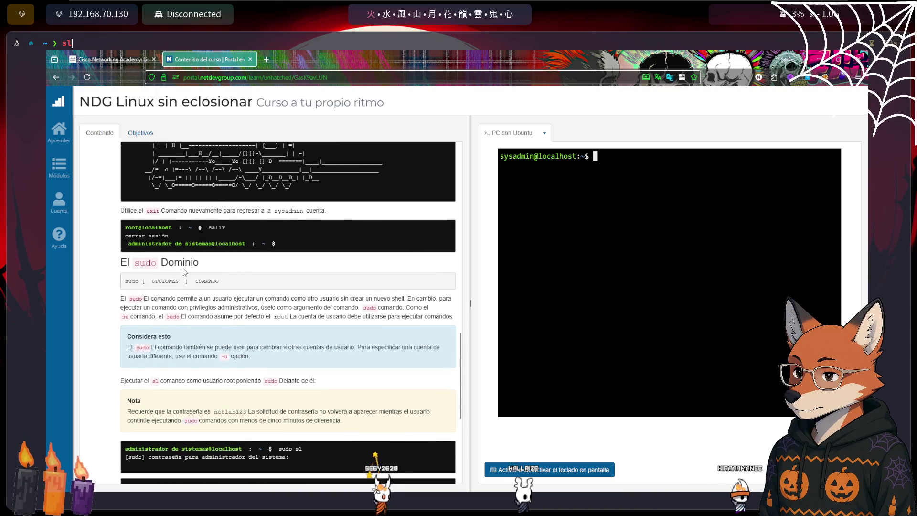
pyautogui.scroll(15, 225, 292)
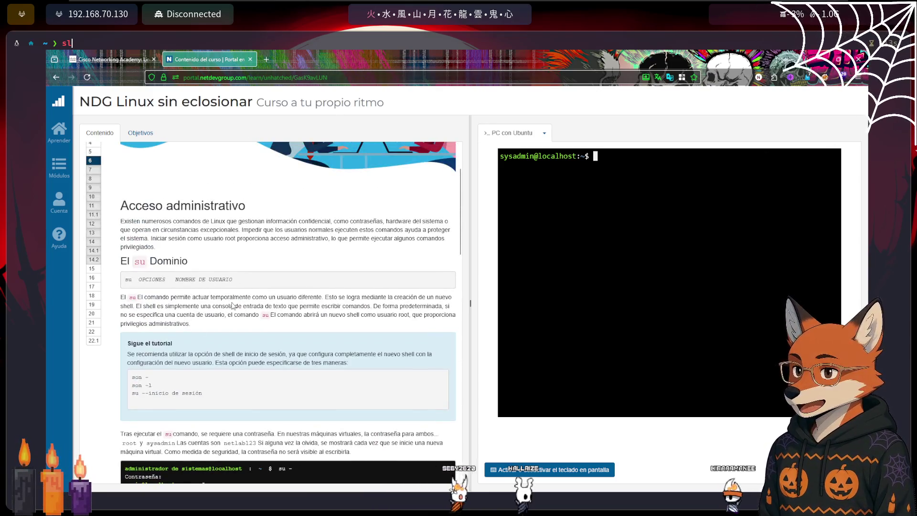
pyautogui.scroll(-2, 226, 293)
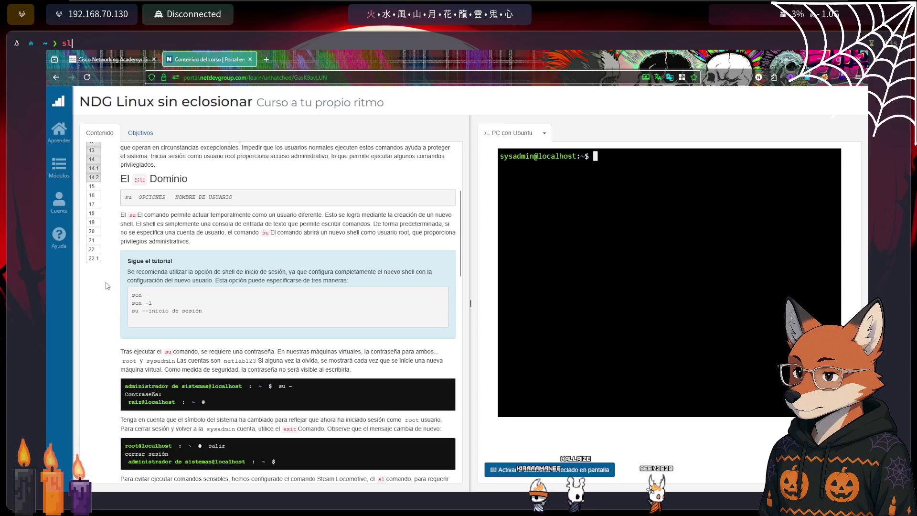
pyautogui.scroll(-3, 413, 294)
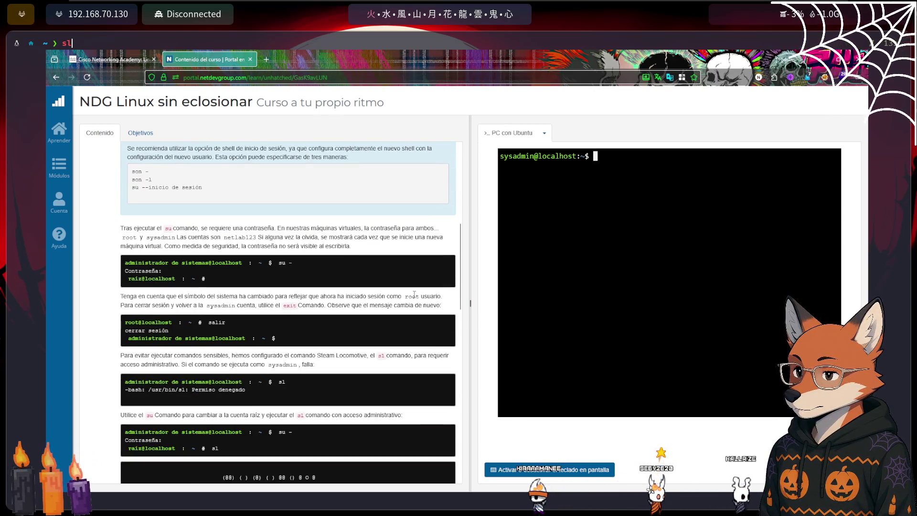
pyautogui.scroll(-6, 416, 293)
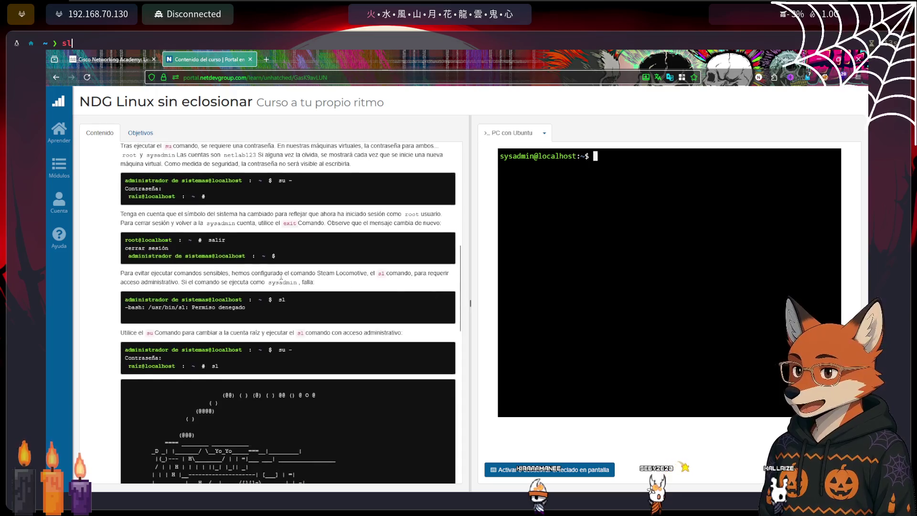
pyautogui.scroll(-2, 233, 340)
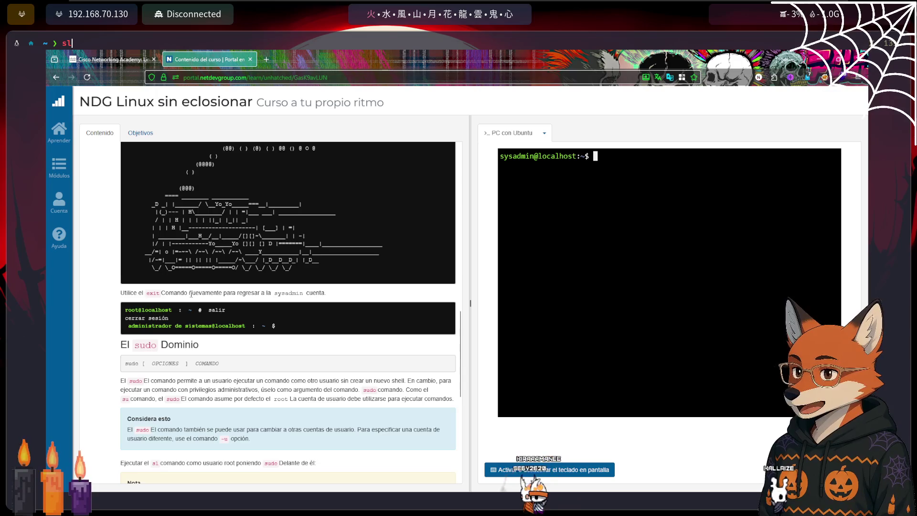
pyautogui.scroll(-3, 190, 293)
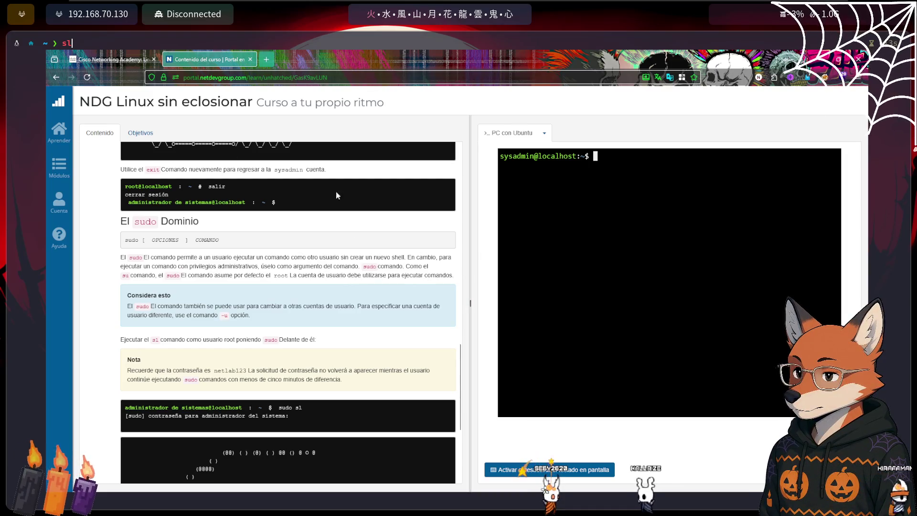
pyautogui.hotkey('ctrl', 't')
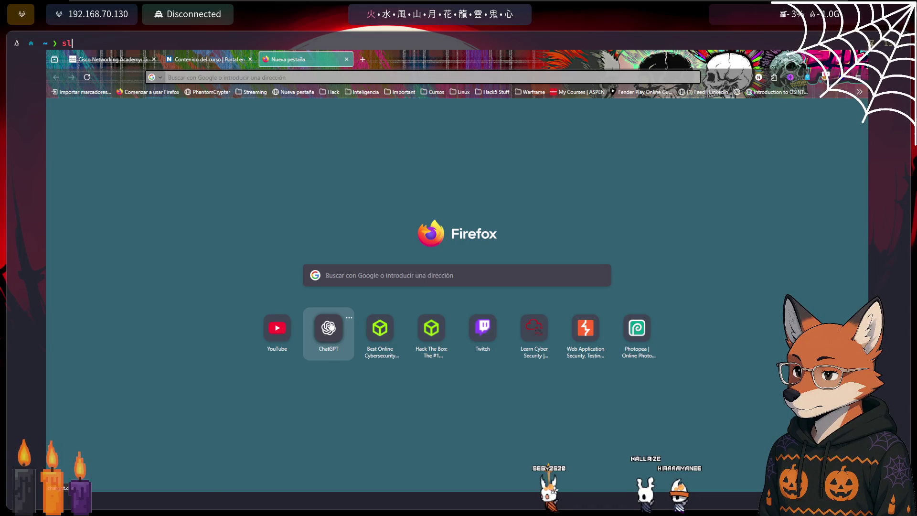
# Open ChatGPT from the new-tab shortcut tile, glance at the course tab, and return to ChatGPT
pyautogui.click(330, 326)
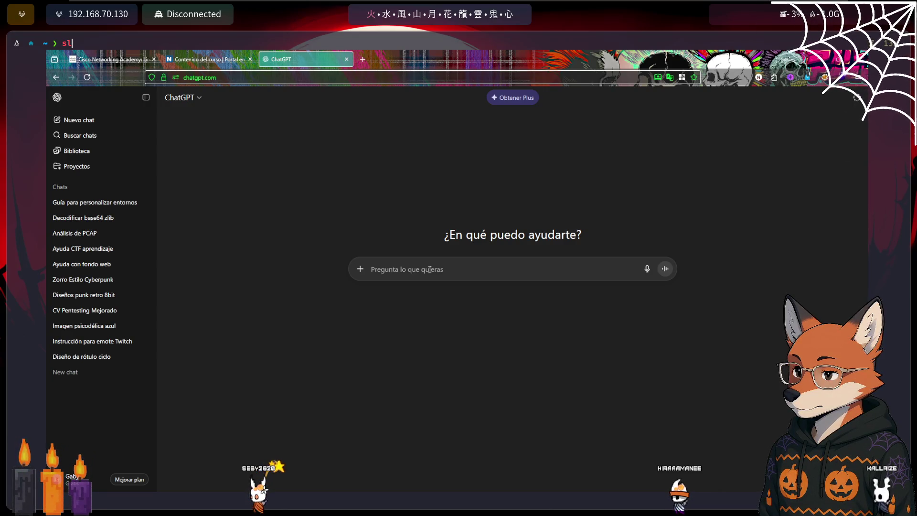
pyautogui.write('c')
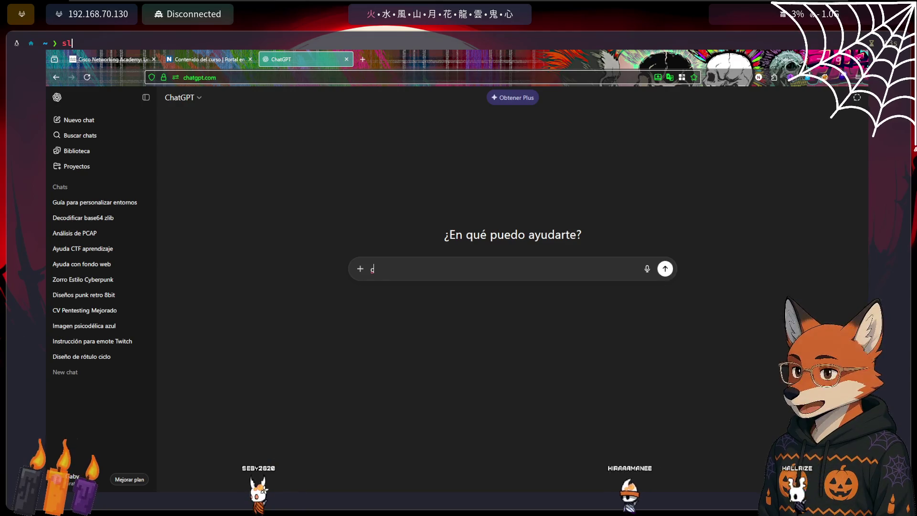
pyautogui.press('BackSpace')
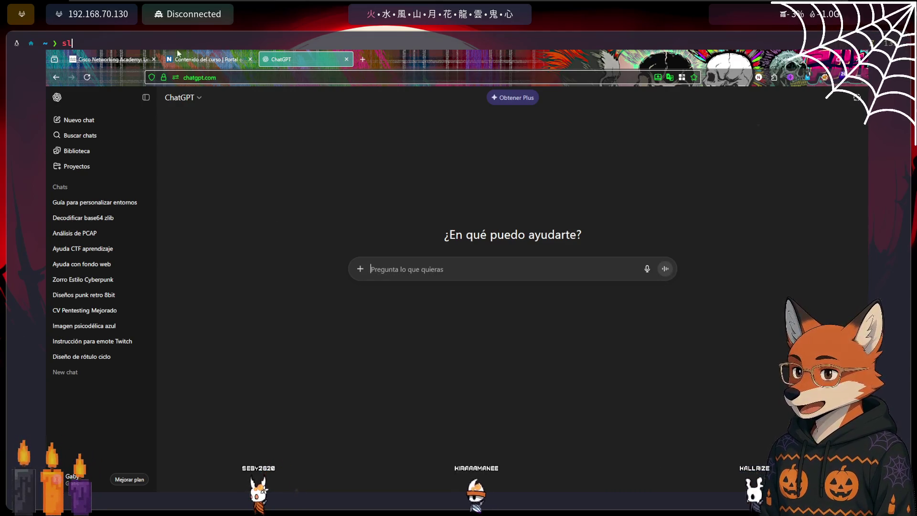
pyautogui.click(179, 53)
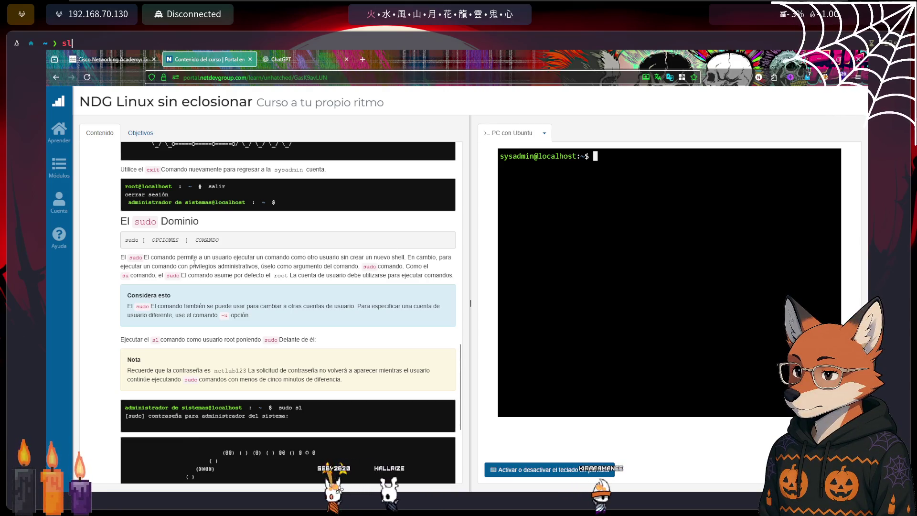
pyautogui.hotkey('ctrl', 'Tab')
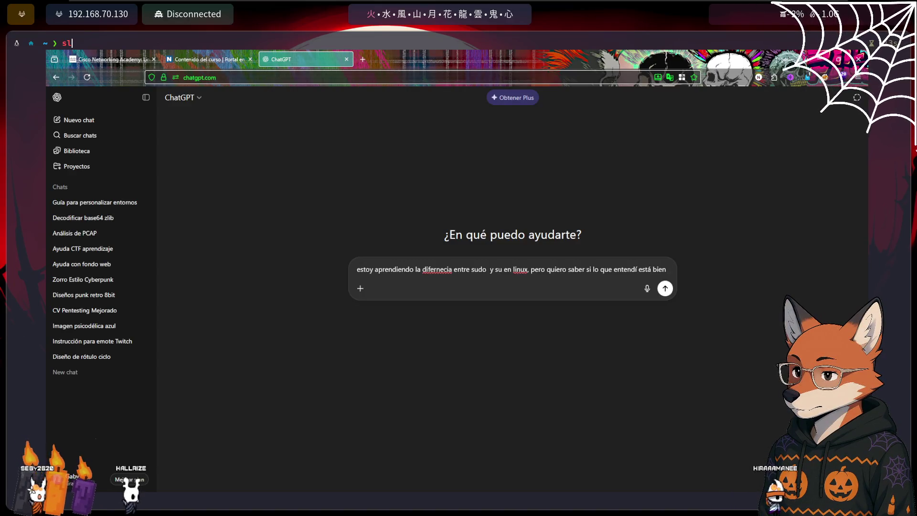
# Write and send a multi-line Spanish message explaining su versus sudo for ChatGPT to check
pyautogui.hotkey('shift', 'Return')
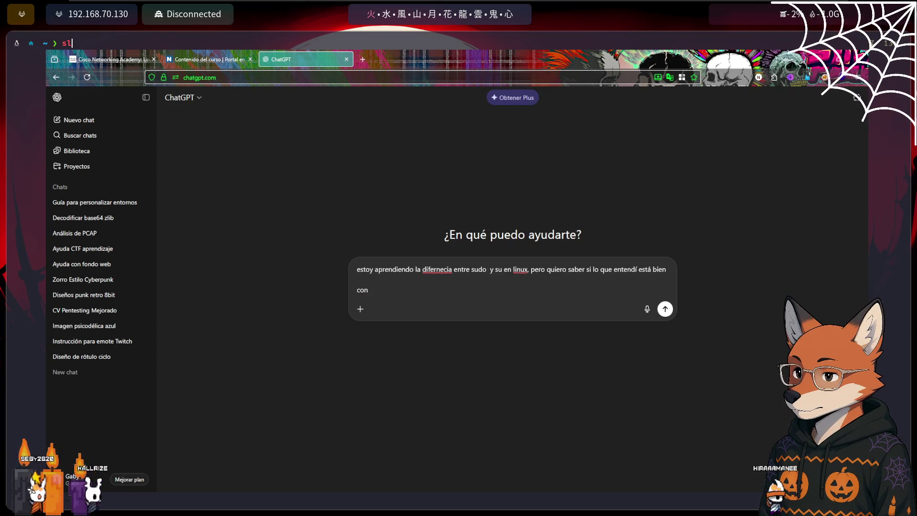
pyautogui.write('me sirve apra crear un shell temporal')
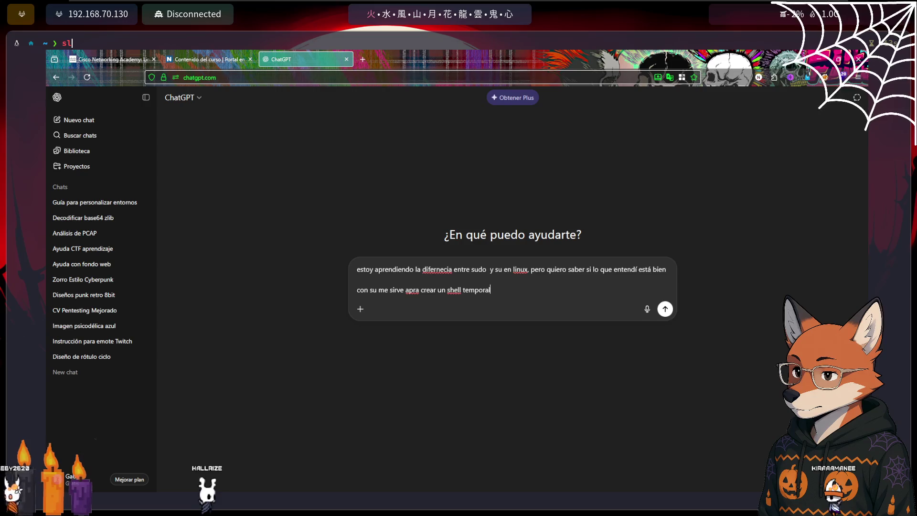
pyautogui.write('omo otro')
pyautogui.write(' oio en  caso de tener')
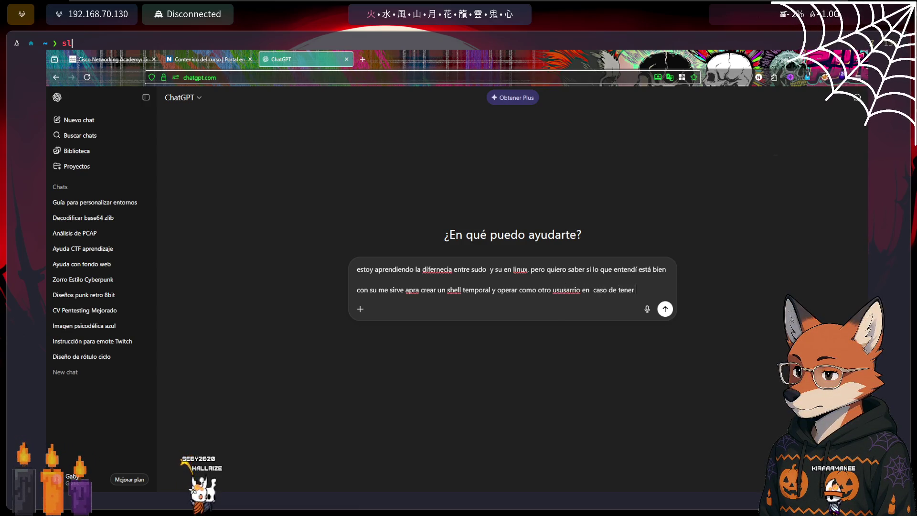
pyautogui.write('isos')
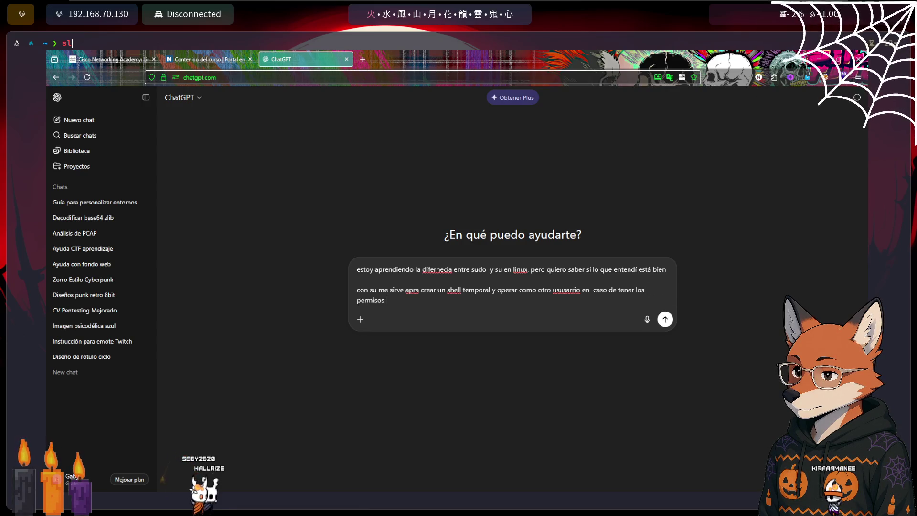
pyautogui.hotkey('shift', 'Return')
pyautogui.hotkey('shift', 'Return')
pyautogui.write('sudo ')
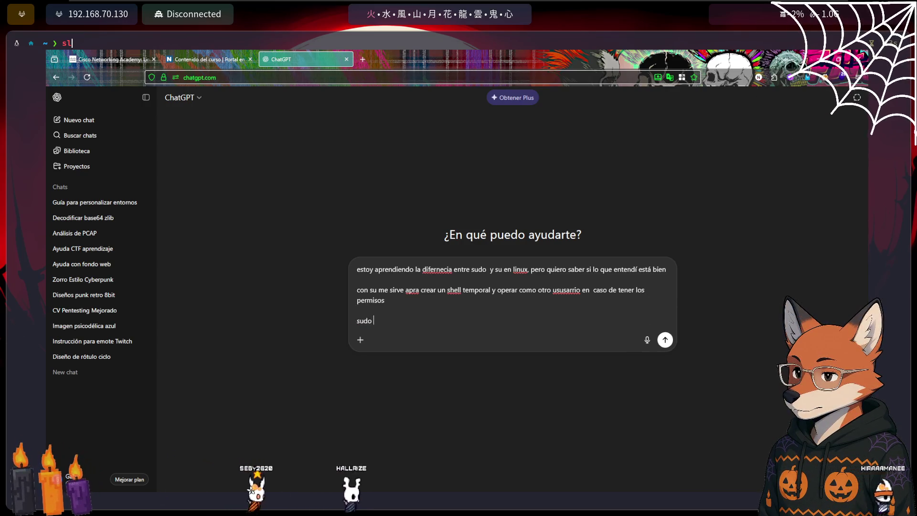
pyautogui.write('por otro ')
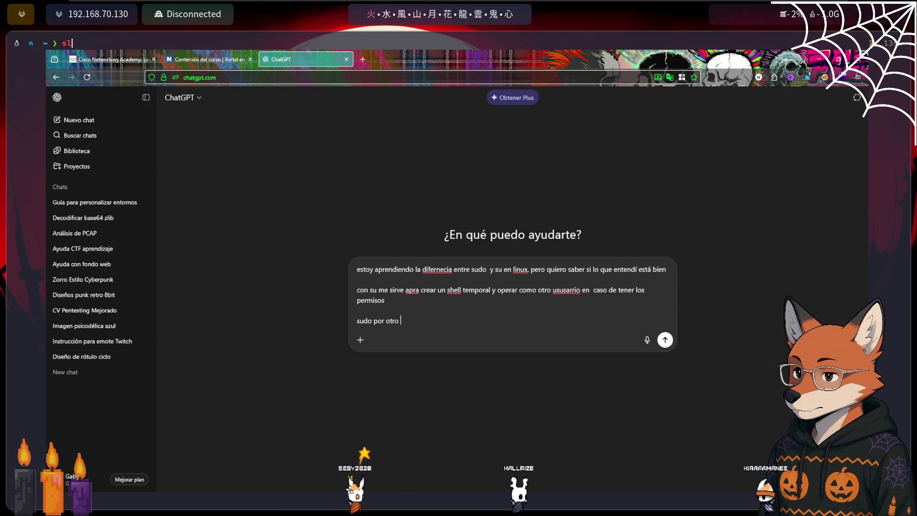
pyautogui.write('lado me permi')
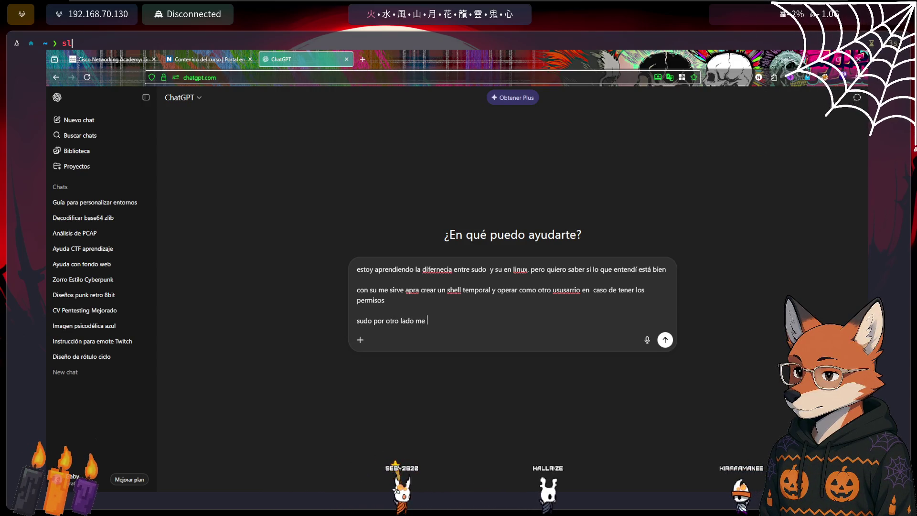
pyautogui.write('te ')
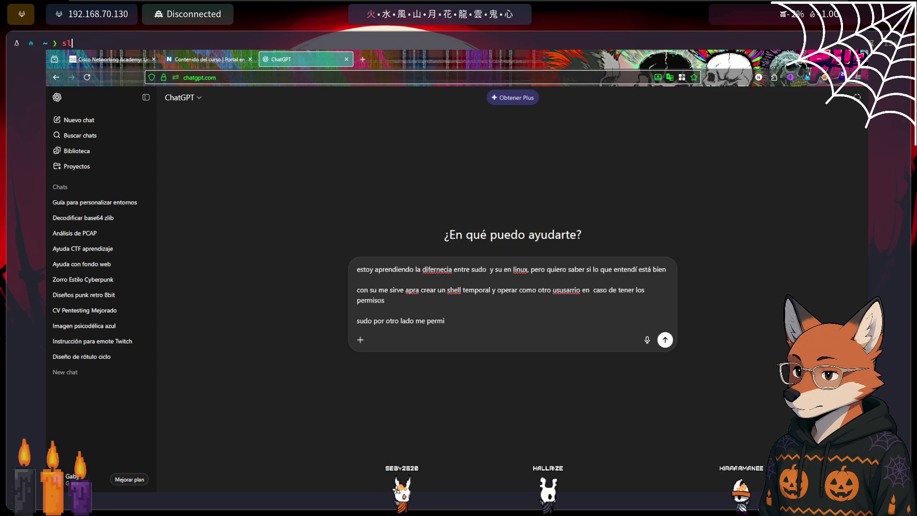
pyautogui.write('operar')
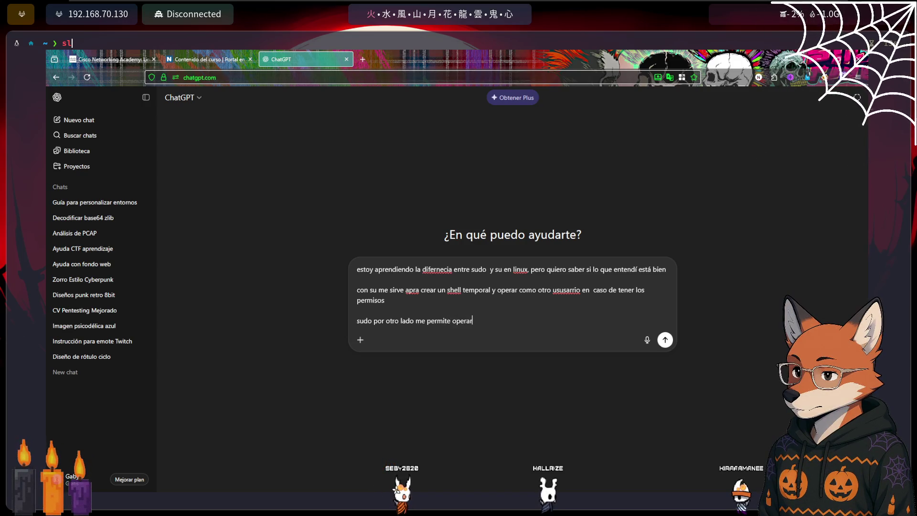
pyautogui.press('BackSpace')
pyautogui.press('BackSpace')
pyautogui.press('BackSpace')
pyautogui.write('ralmente como ususa')
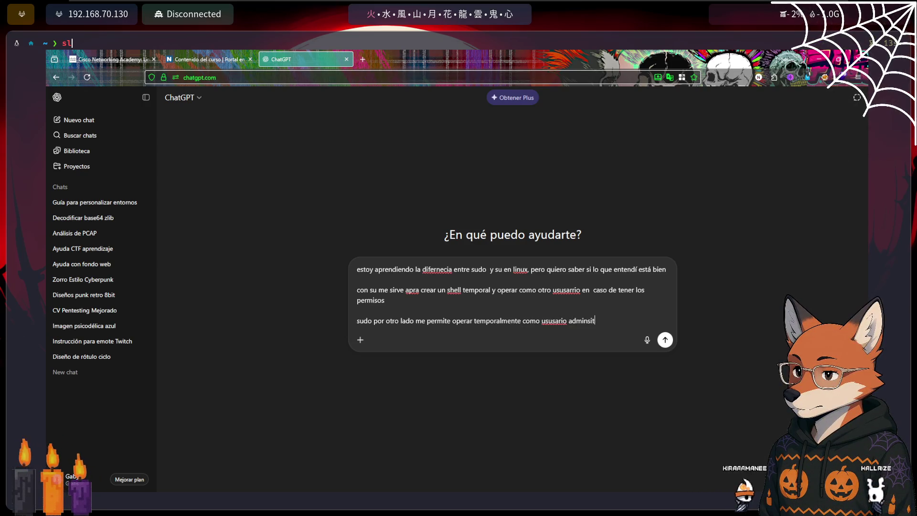
pyautogui.write('r')
pyautogui.press('Return')
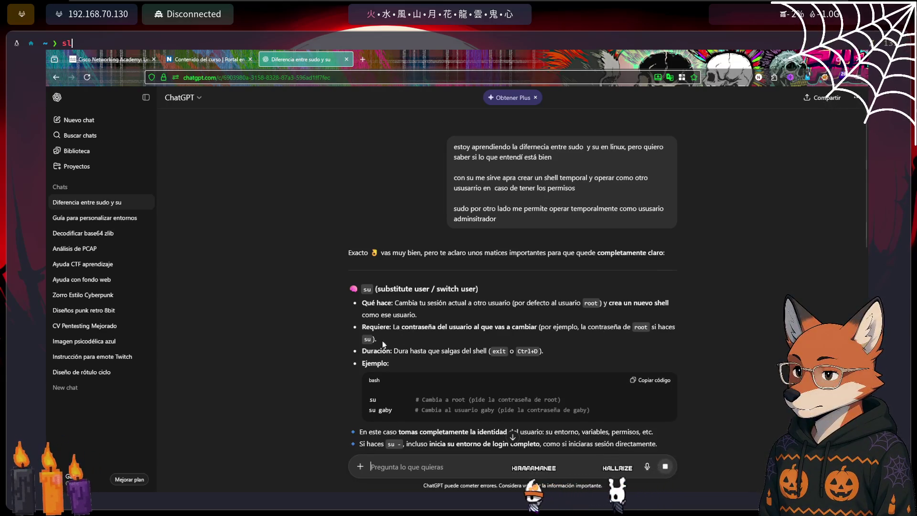
# Read through ChatGPT's su/sudo answer, then return to the NDG Linux course tab
pyautogui.scroll(-1, 453, 320)
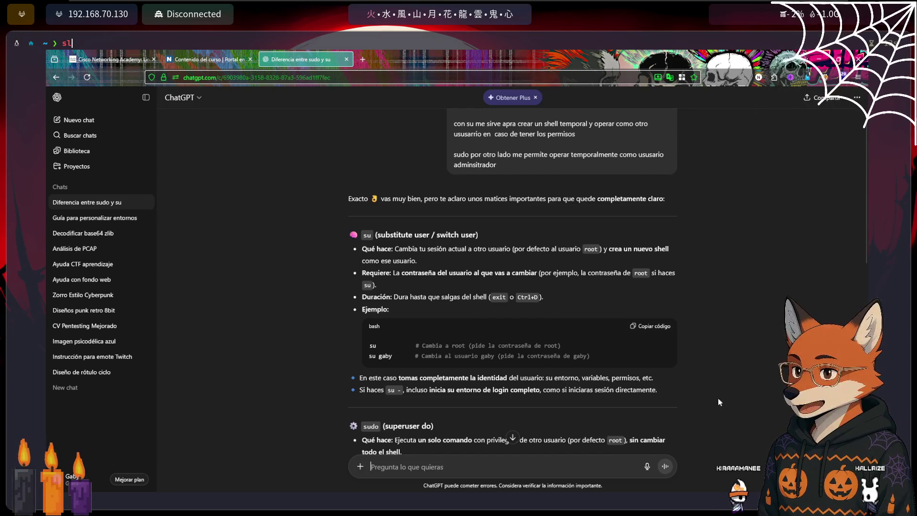
pyautogui.scroll(-2, 718, 399)
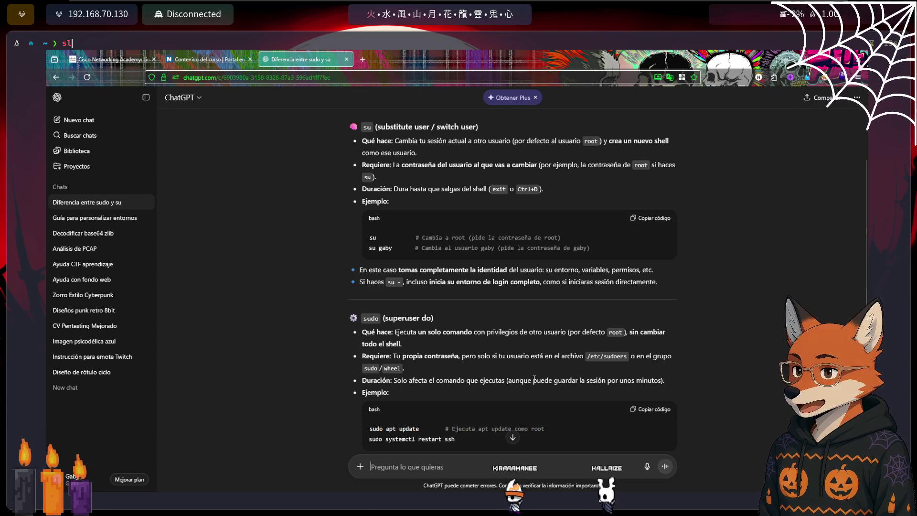
pyautogui.scroll(3, 526, 379)
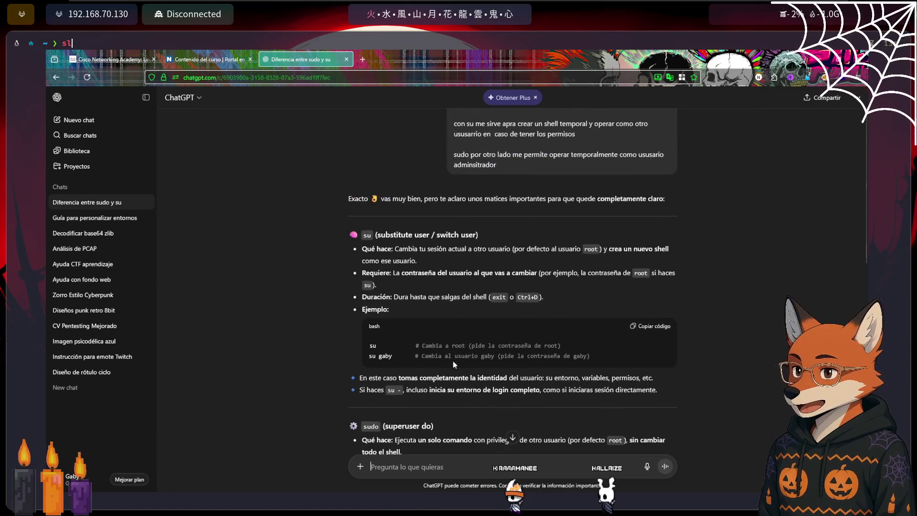
pyautogui.moveTo(414, 346); pyautogui.dragTo(370, 346)
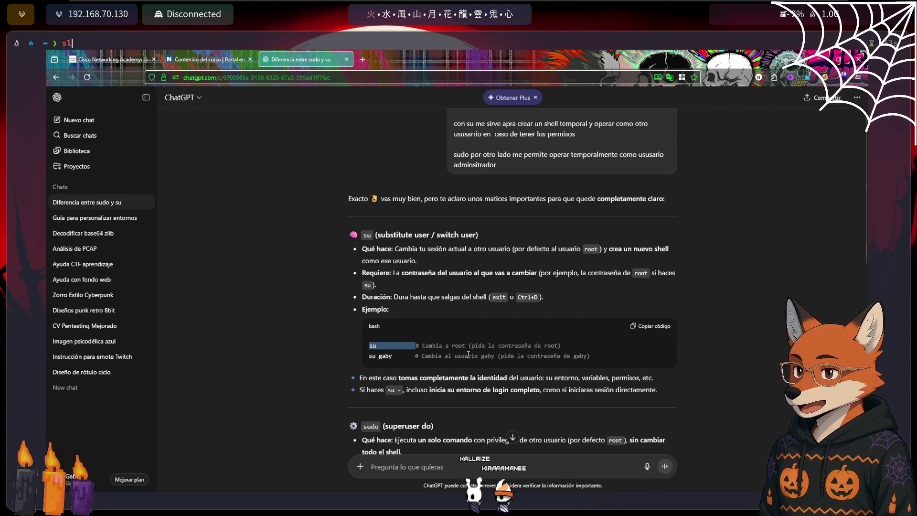
pyautogui.scroll(-3, 414, 310)
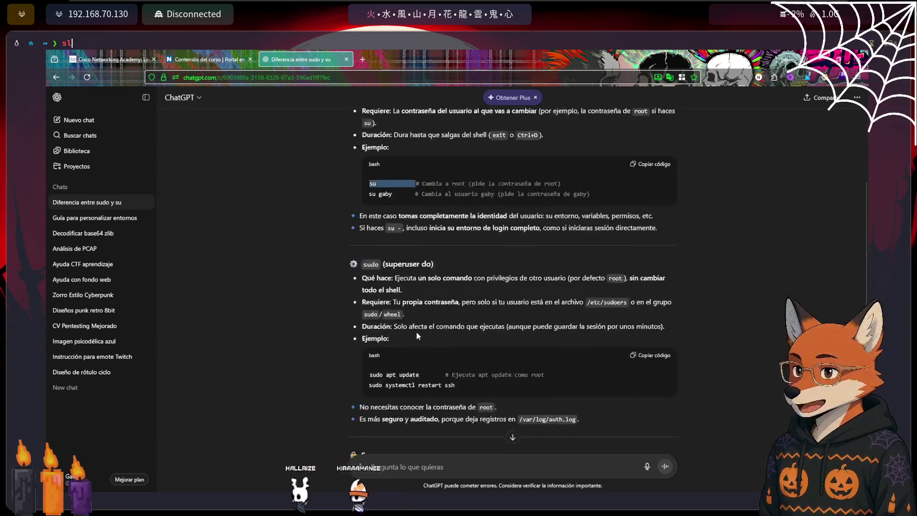
pyautogui.scroll(3, 416, 336)
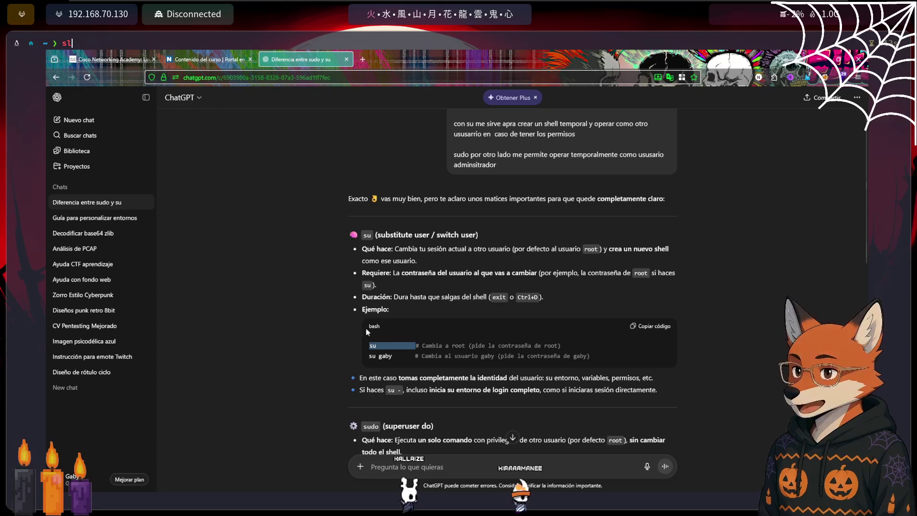
pyautogui.click(207, 59)
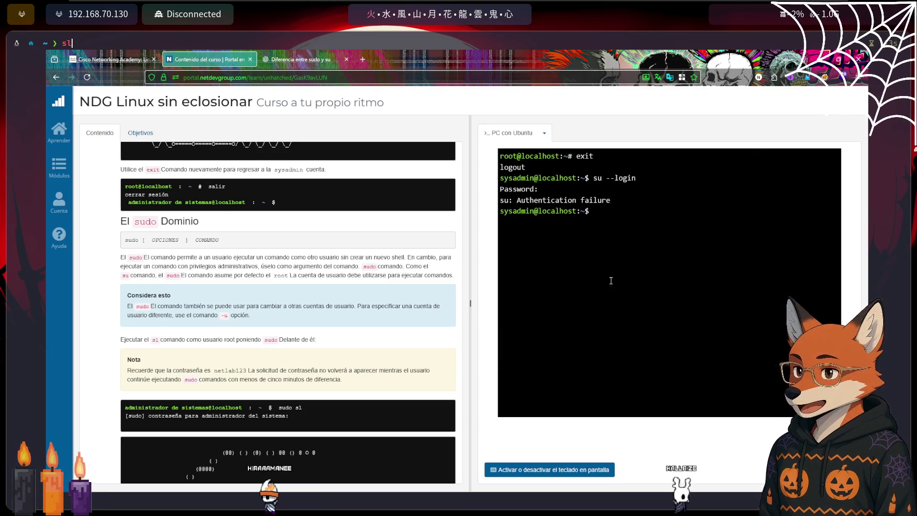
# Restart the Ubuntu PC lab terminal with Reiniciar from its options dropdown
pyautogui.click(545, 134)
pyautogui.click(563, 291)
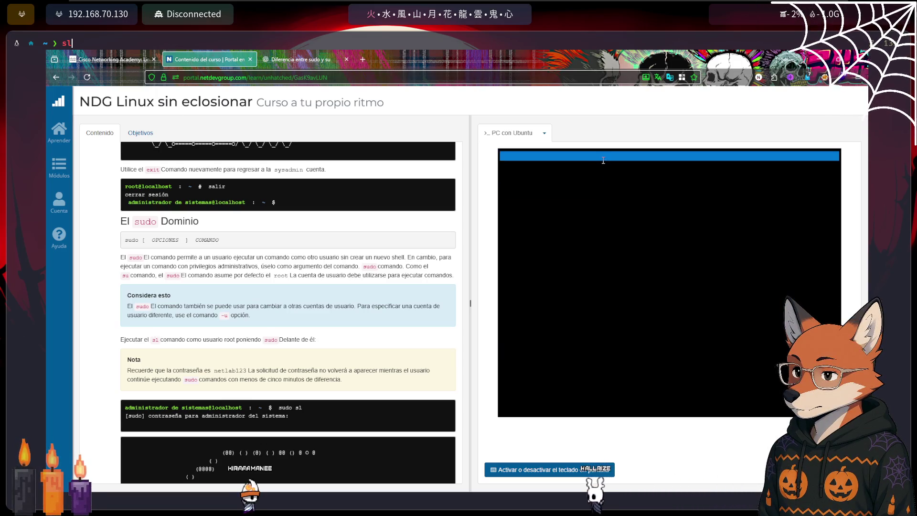
pyautogui.click(552, 134)
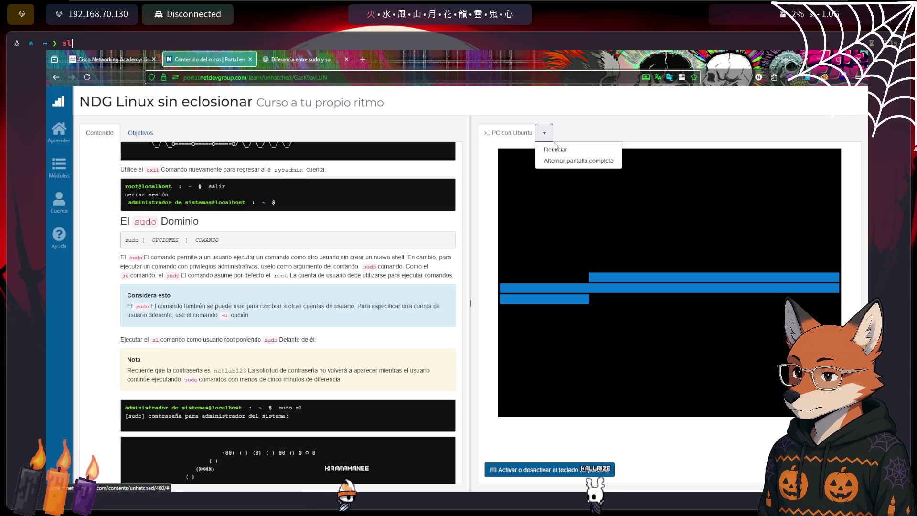
pyautogui.click(544, 147)
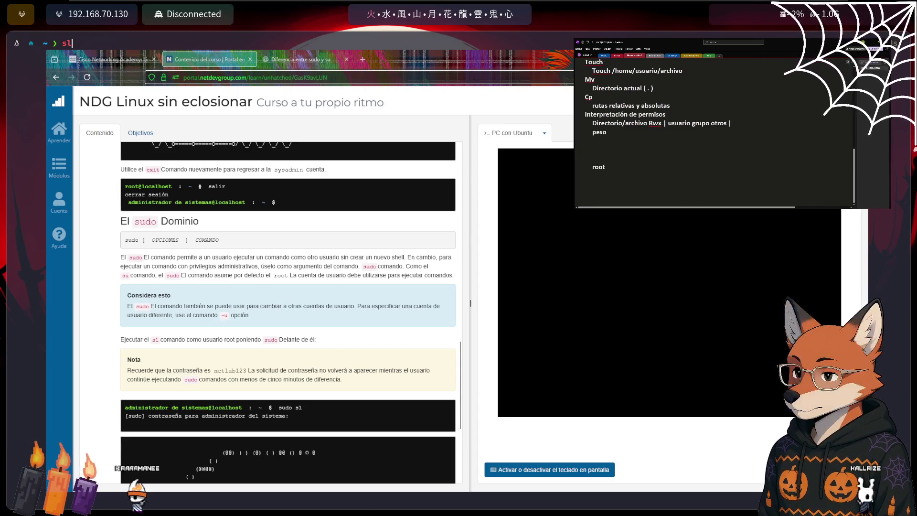
# Record the root and sysadmin account passwords in the notes, then return to ChatGPT
pyautogui.write(':netlab123')
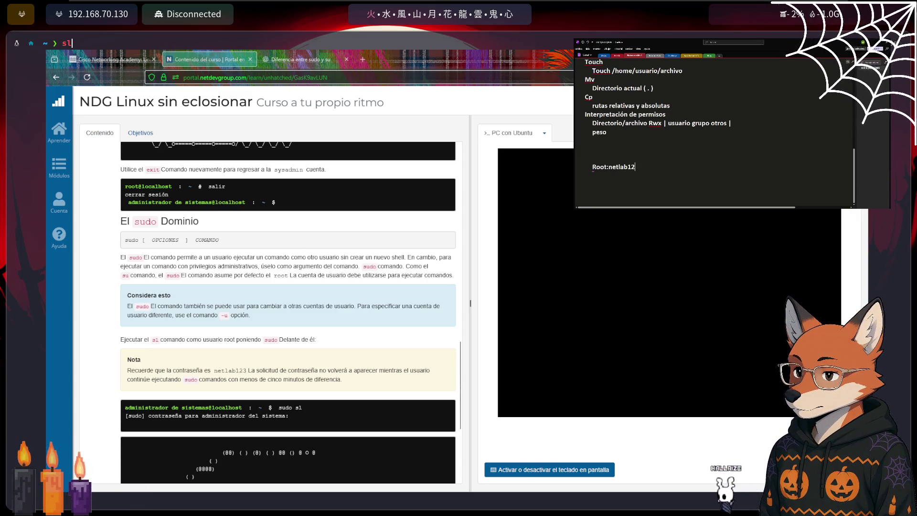
pyautogui.press('Return')
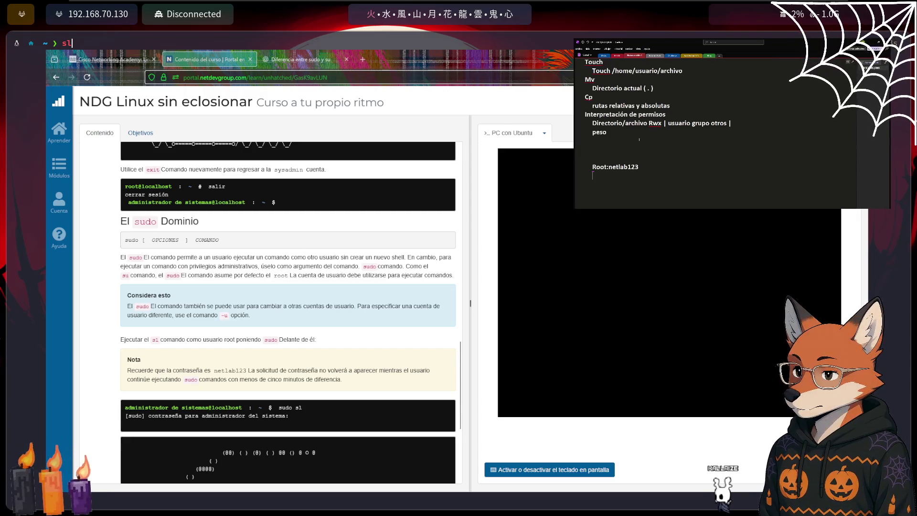
pyautogui.write('sysadmin')
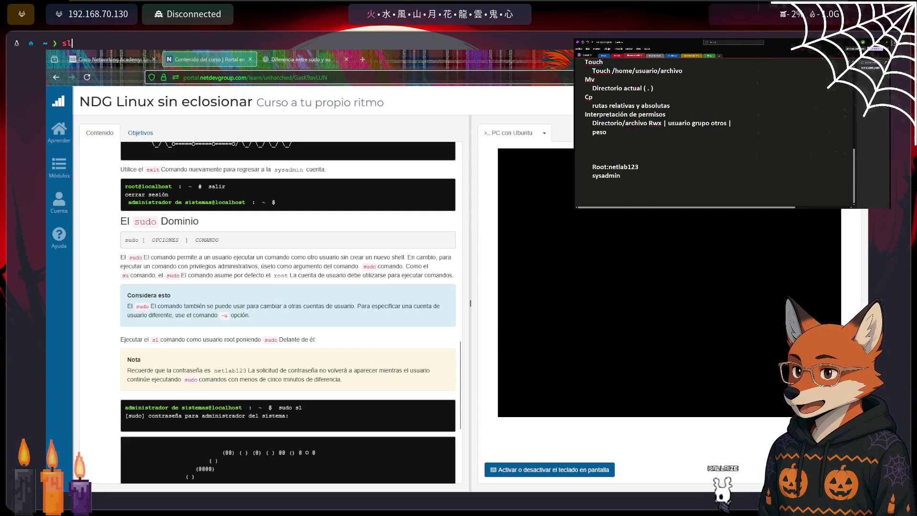
pyautogui.write(':netla')
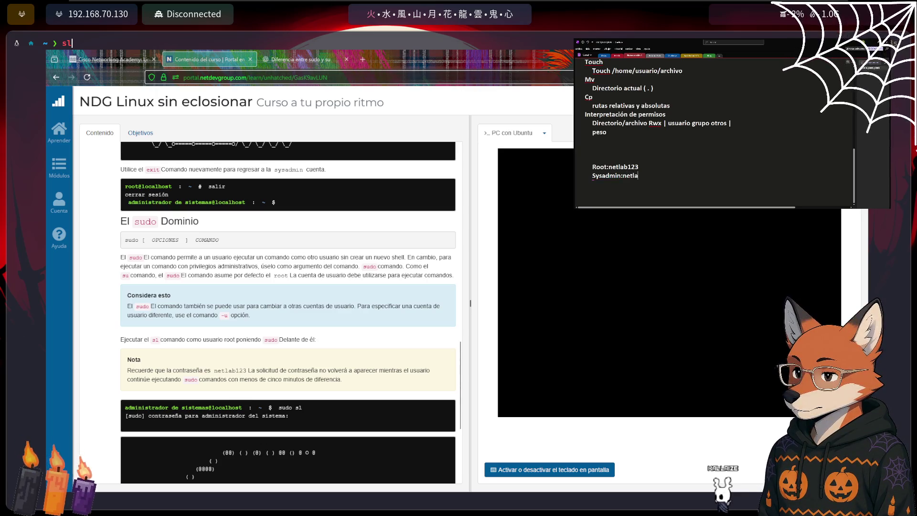
pyautogui.write('123')
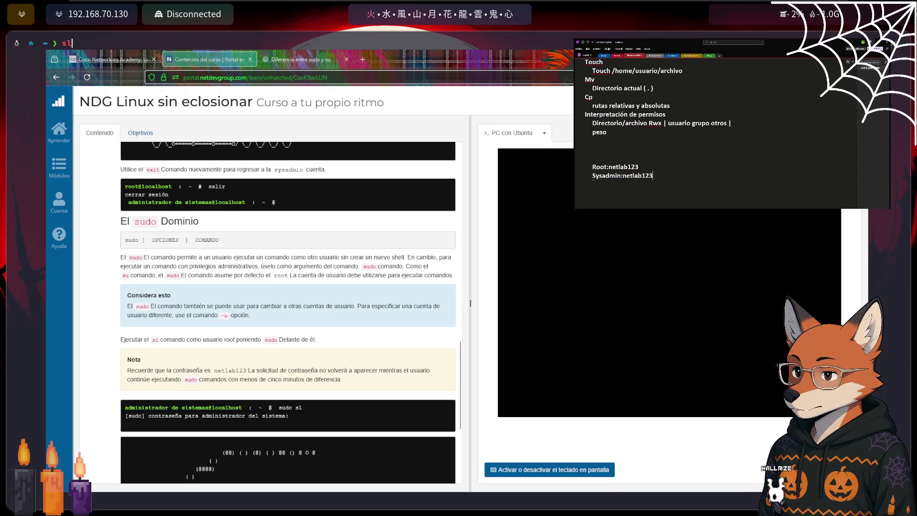
pyautogui.click(287, 59)
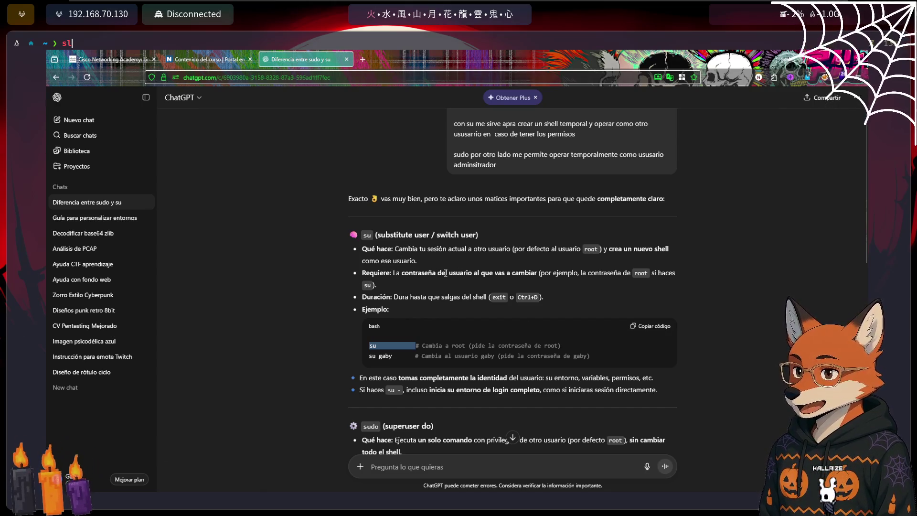
pyautogui.moveTo(392, 272); pyautogui.dragTo(537, 272)
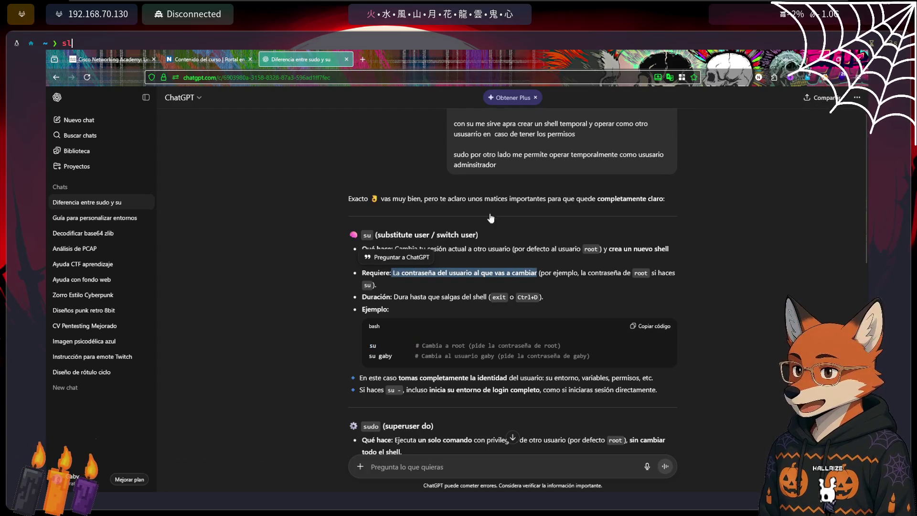
pyautogui.click(815, 59)
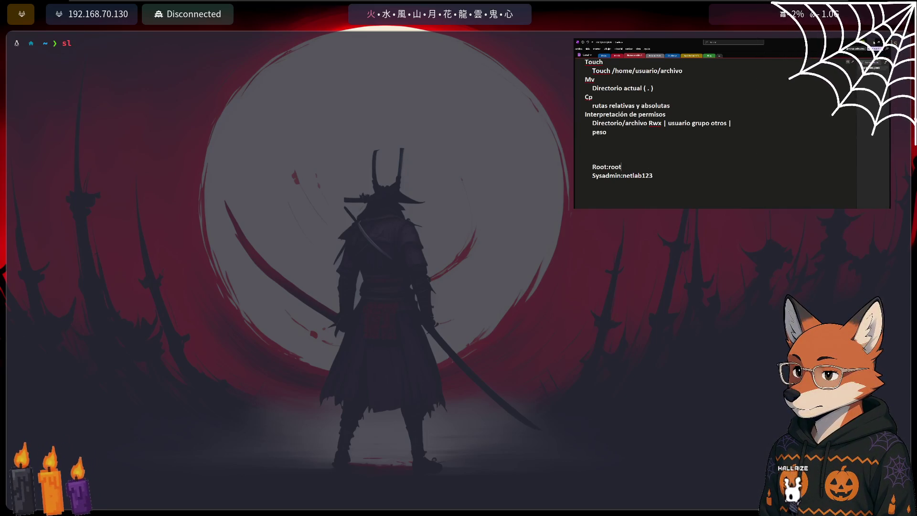
pyautogui.press('Return')
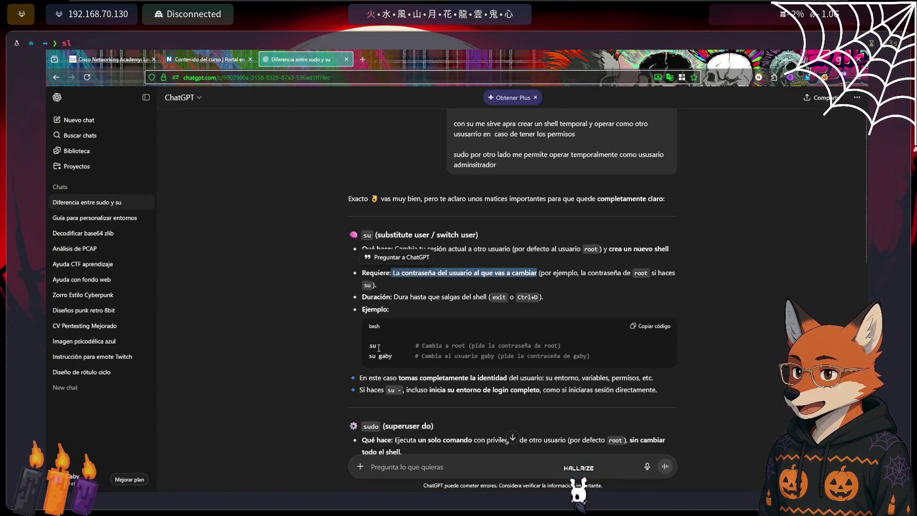
pyautogui.click(376, 347)
pyautogui.click(182, 54)
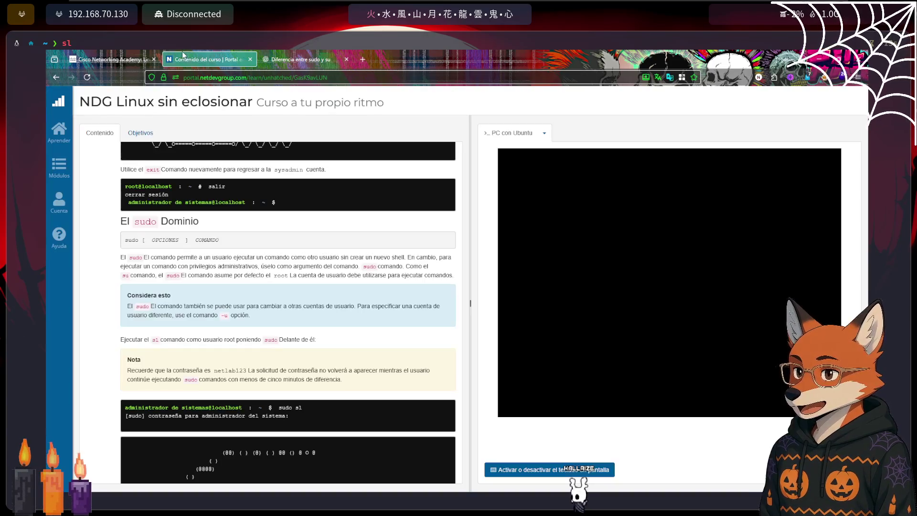
# Reload the course page and jump to The sudo Command in Administrative Access
pyautogui.click(89, 82)
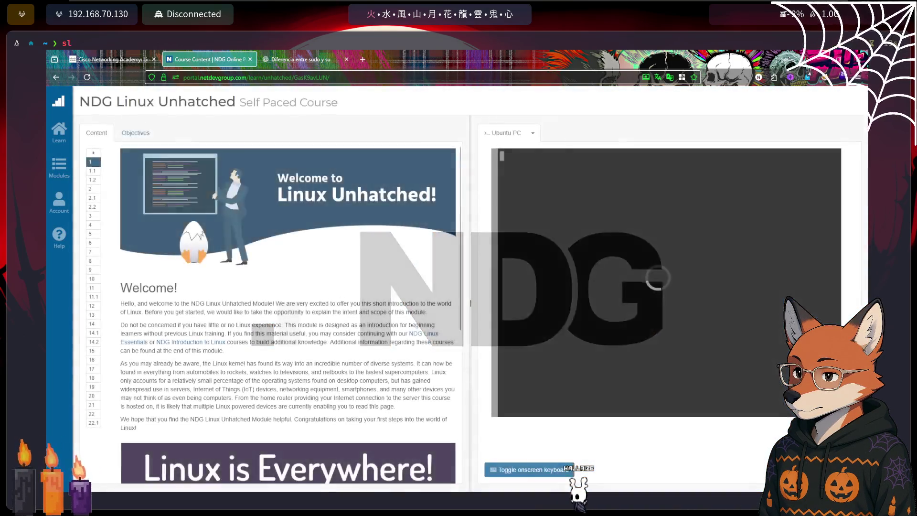
pyautogui.click(95, 252)
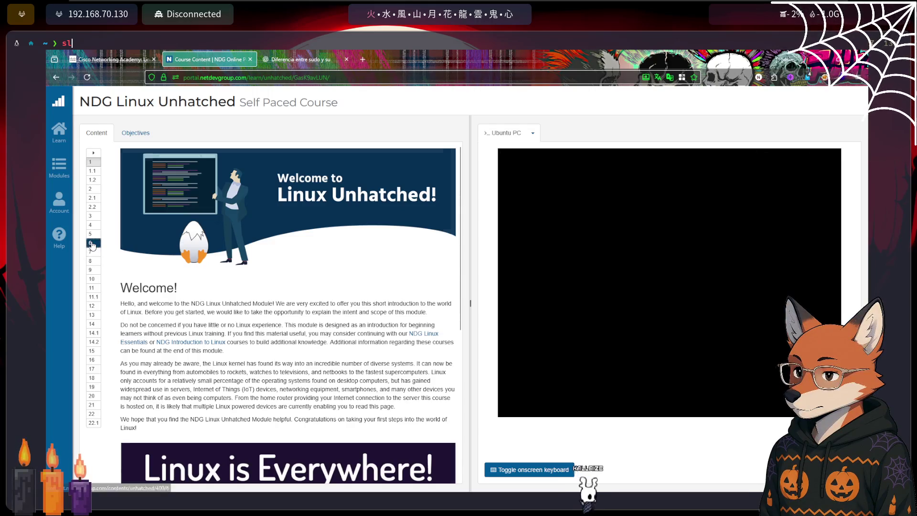
pyautogui.scroll(-10, 306, 337)
pyautogui.scroll(-5, 310, 336)
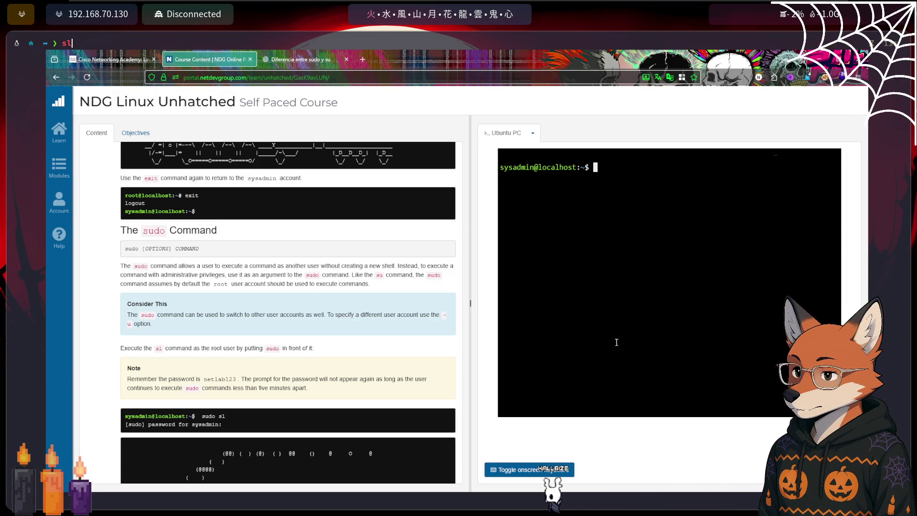
# Get fresh sysadmin prompts in the terminal and type sudo su
pyautogui.press('Return')
pyautogui.press('Return')
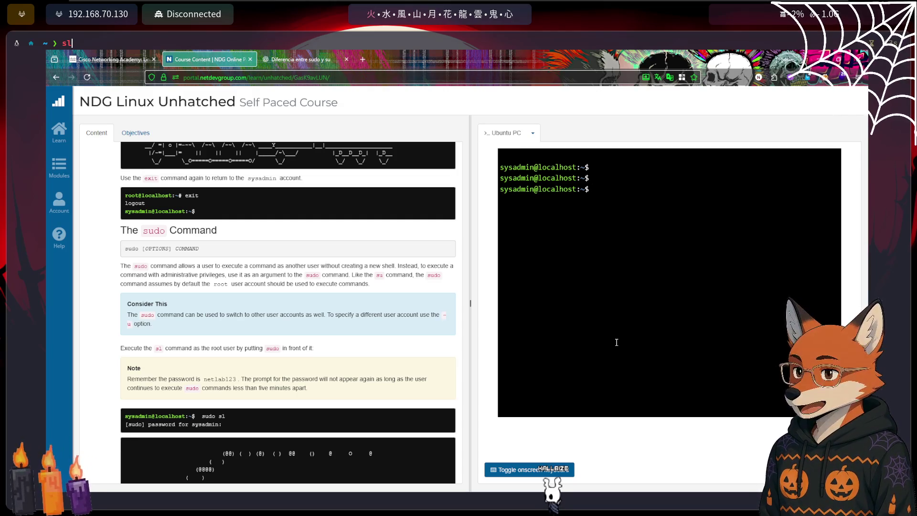
pyautogui.write('root')
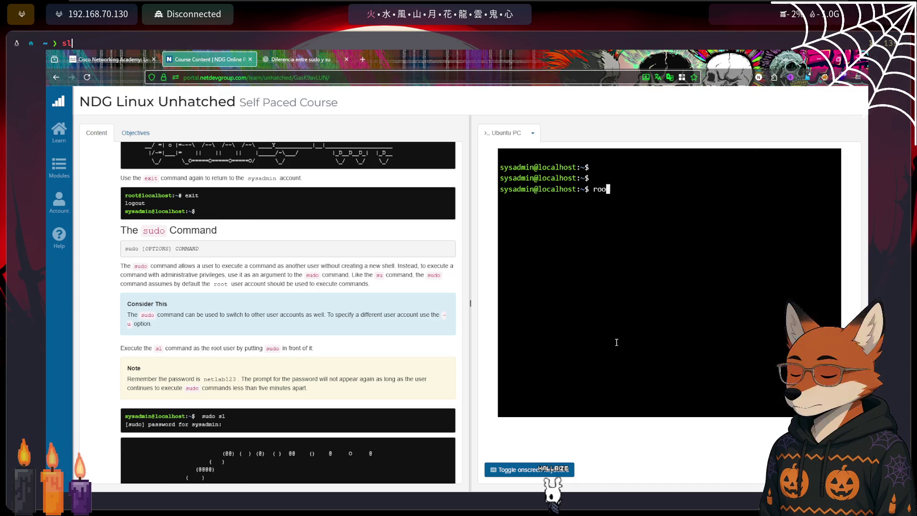
pyautogui.press('BackSpace')
pyautogui.press('BackSpace')
pyautogui.press('BackSpace')
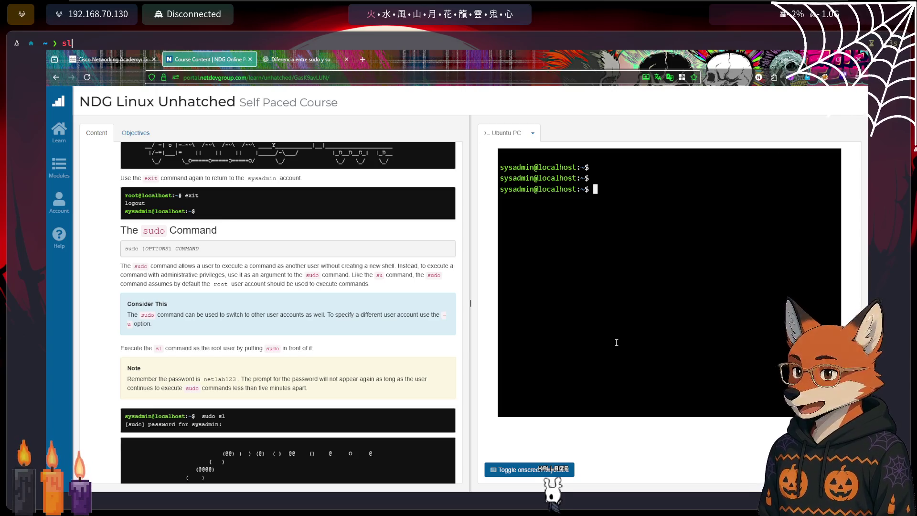
pyautogui.write('sudo su')
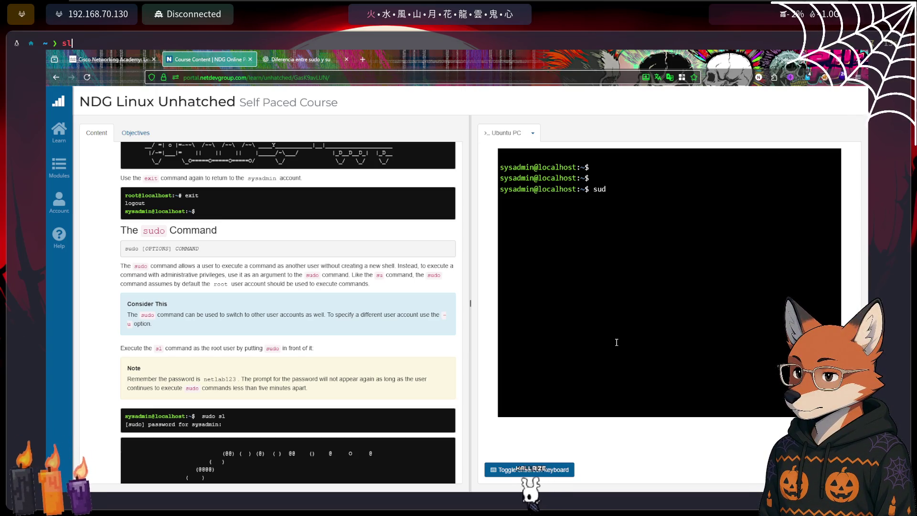
# Become root with sudo su, entering the sysadmin password
pyautogui.press('Return')
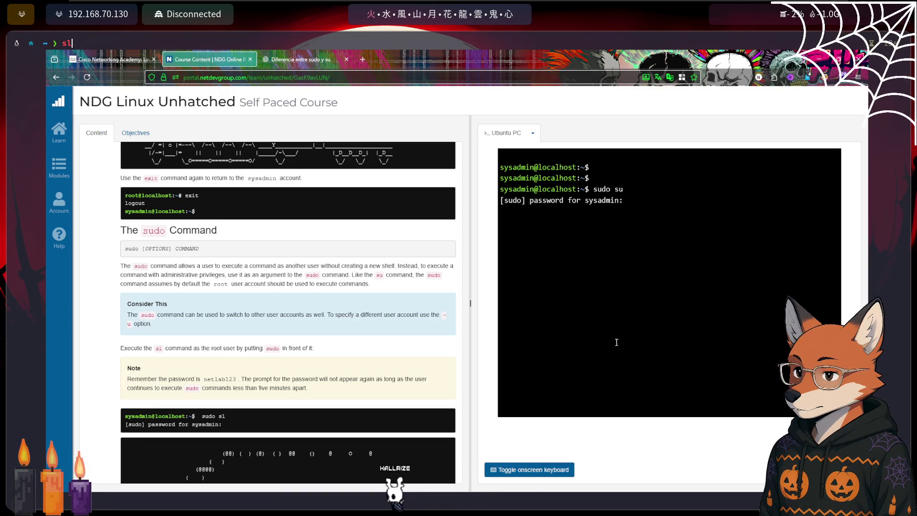
pyautogui.write('netlab123')
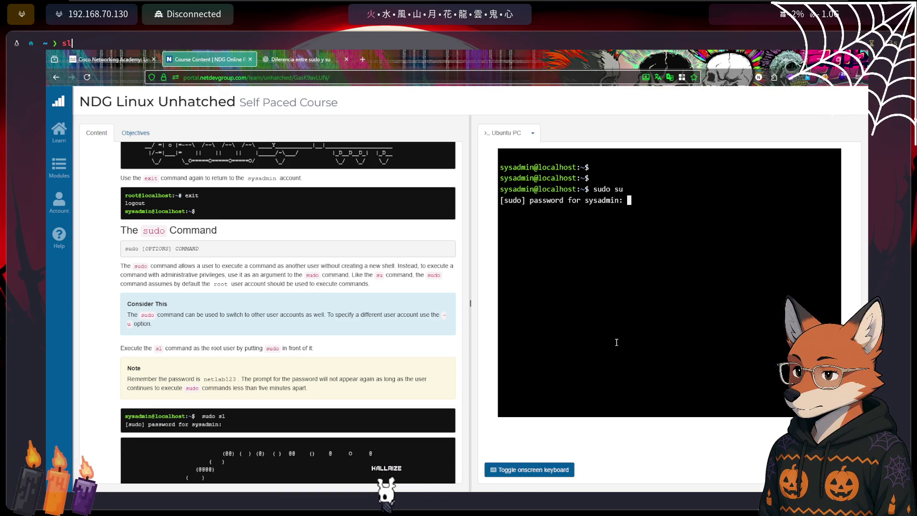
pyautogui.press('Return')
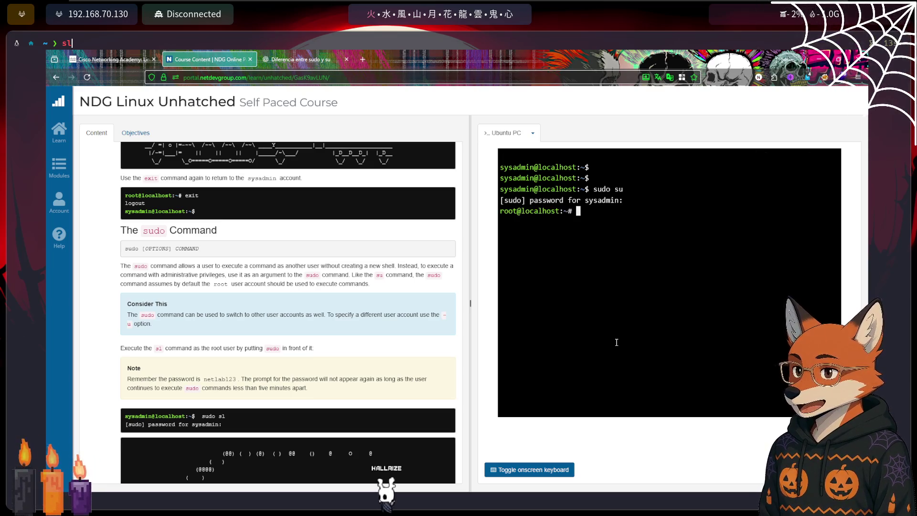
# Reset the root password with passwd root, then exit back to the sysadmin prompt
pyautogui.write('sswd')
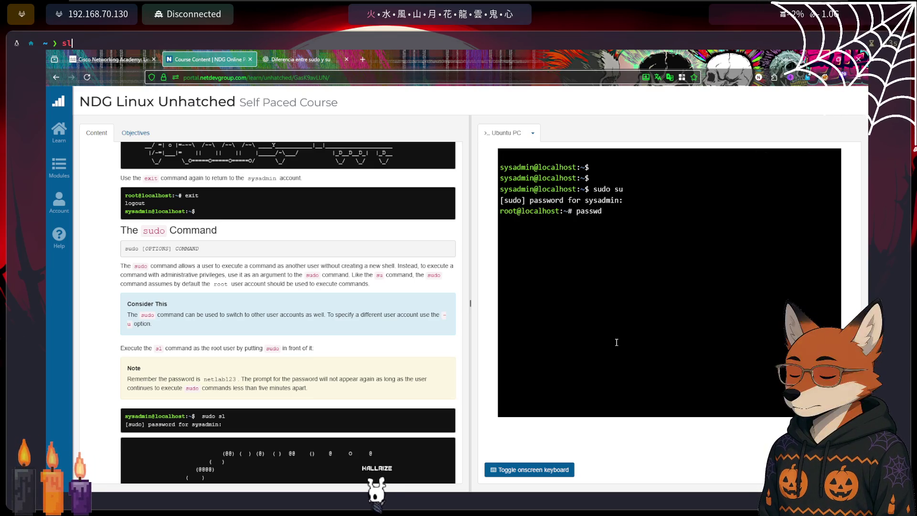
pyautogui.write(' root')
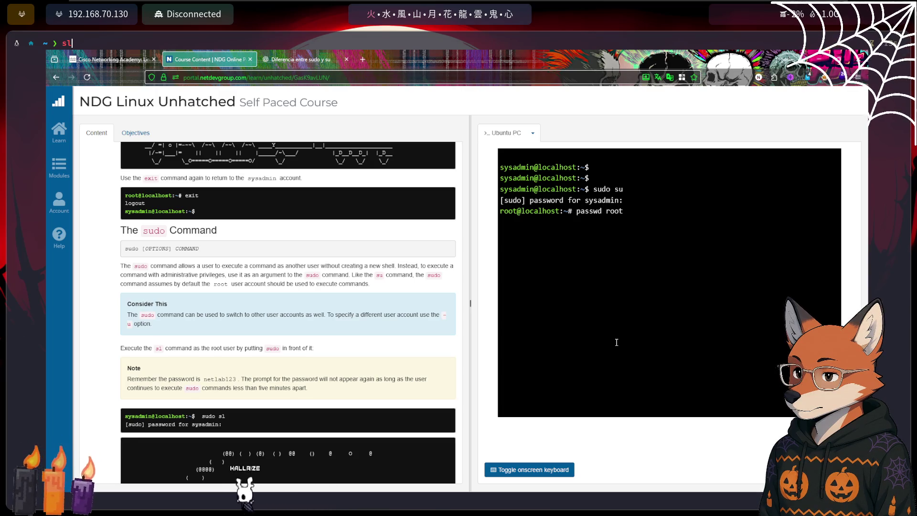
pyautogui.press('Return')
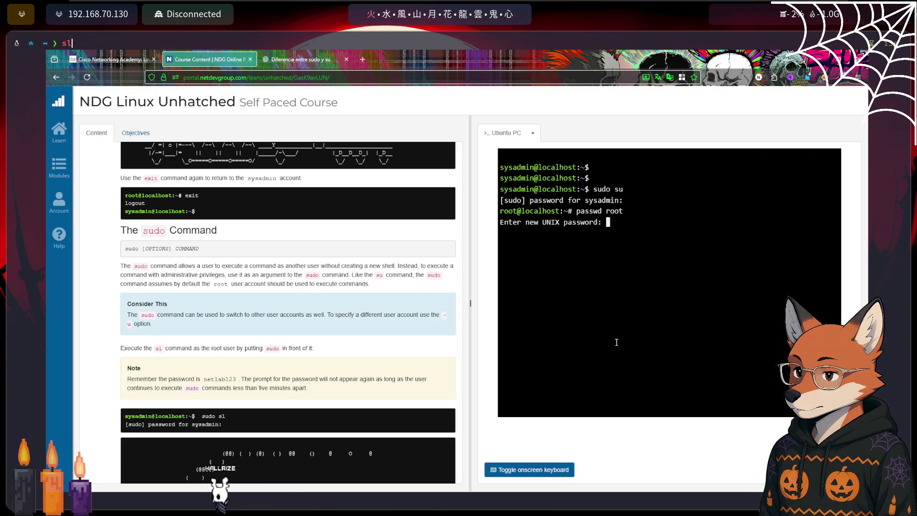
pyautogui.press('Return')
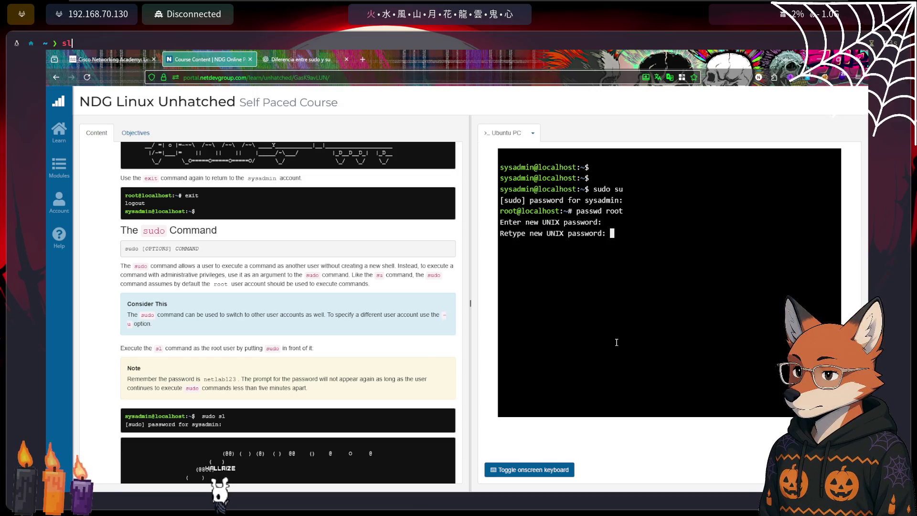
pyautogui.press('Return')
pyautogui.write('exit')
pyautogui.press('Return')
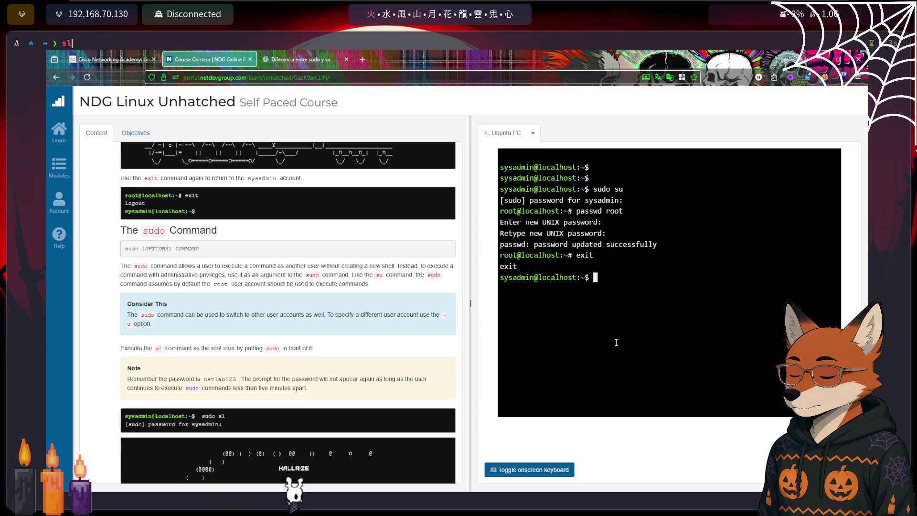
pyautogui.write('su')
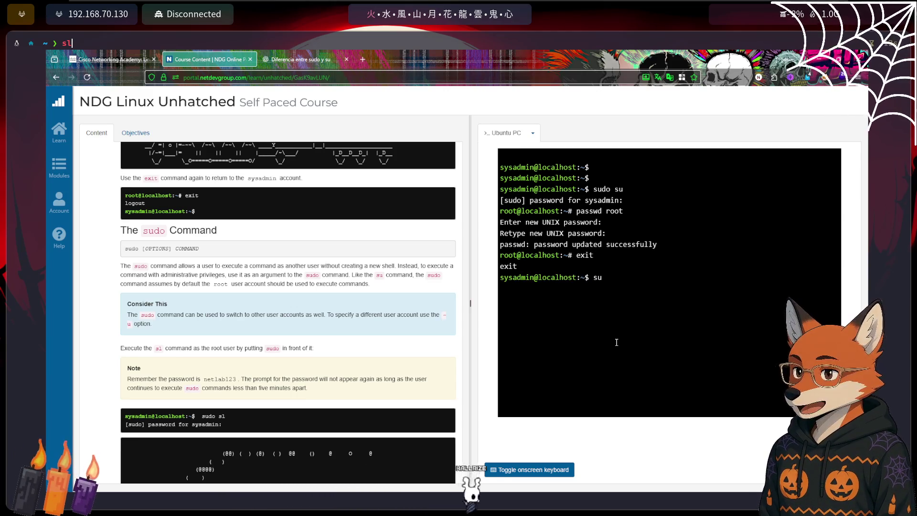
pyautogui.write(' -')
# Try su - twice, both failing authentication, then clear the terminal
pyautogui.press('Return')
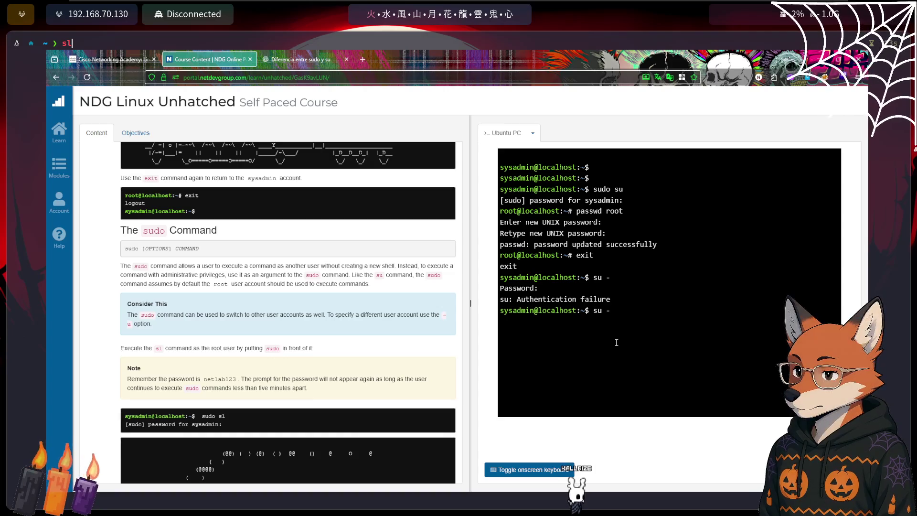
pyautogui.press('Return')
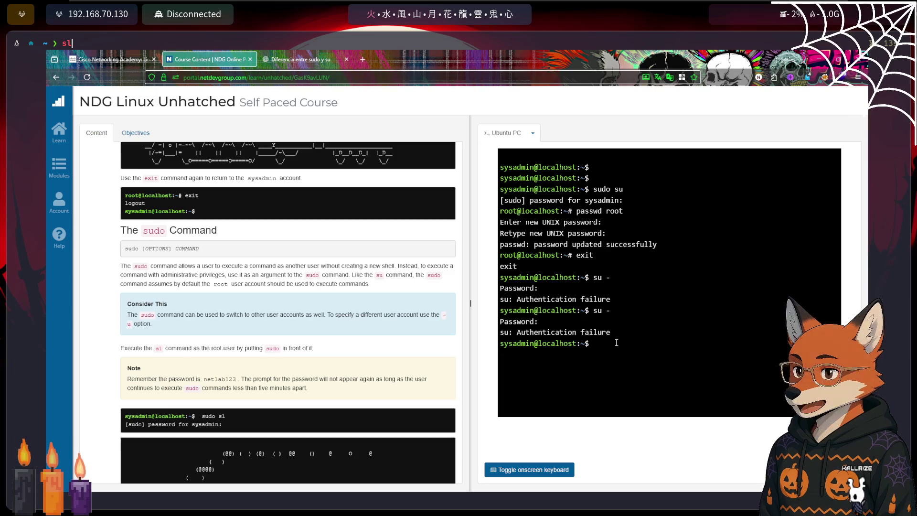
pyautogui.hotkey('ctrl', 'l')
pyautogui.write('sudo')
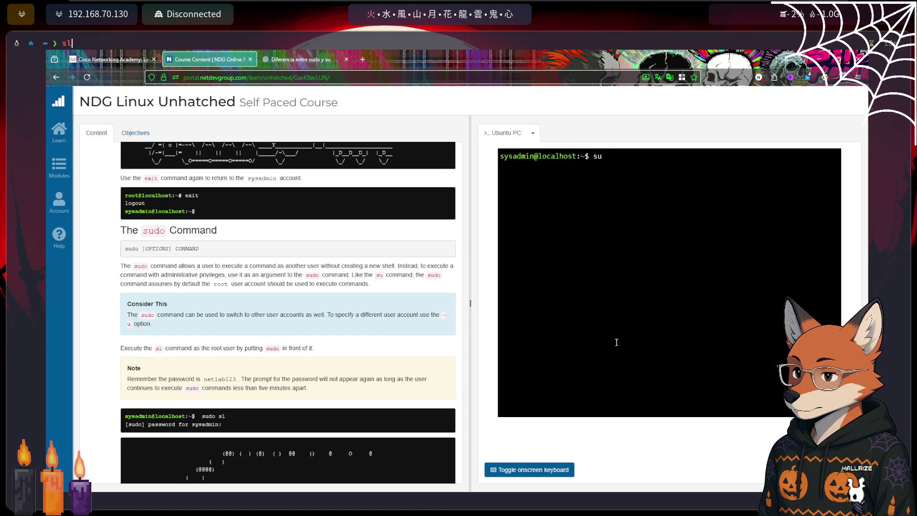
# Log in as root with su - and the root password, then exit back to sysadmin
pyautogui.press('Return')
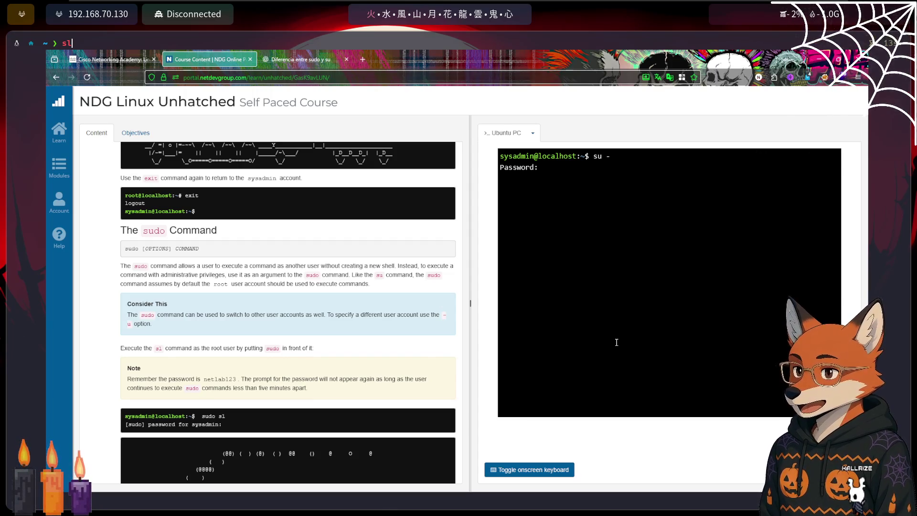
pyautogui.press('Return')
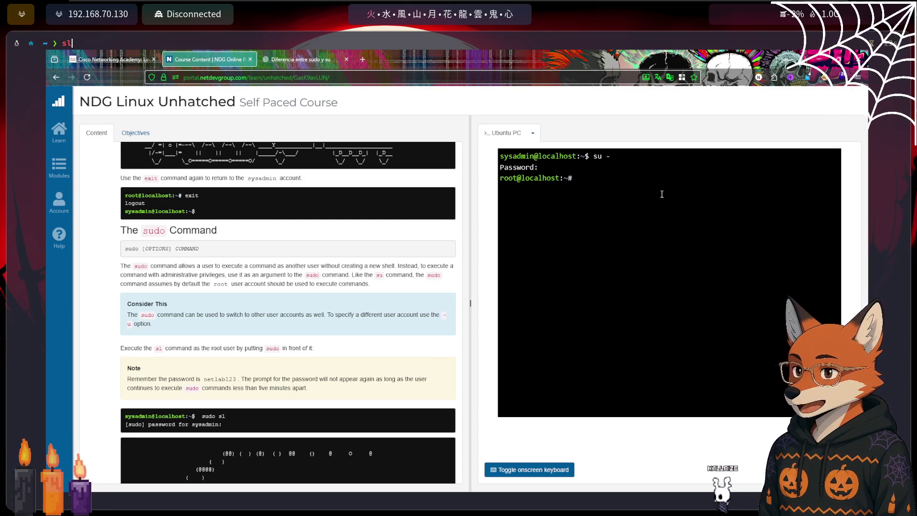
pyautogui.moveTo(594, 155); pyautogui.dragTo(611, 156)
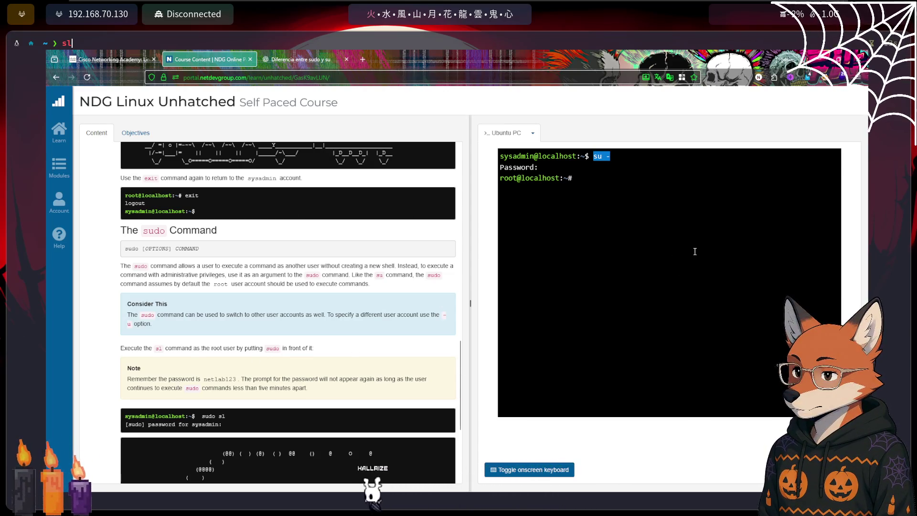
pyautogui.write('exit')
pyautogui.press('Return')
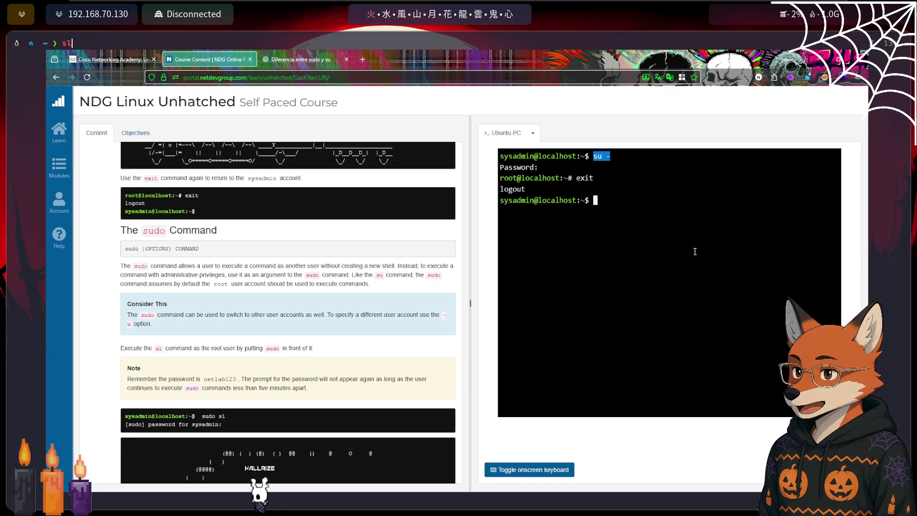
# Switch to a root shell with sudo su; a stray 'root' entry returns command not found
pyautogui.write('sudo ')
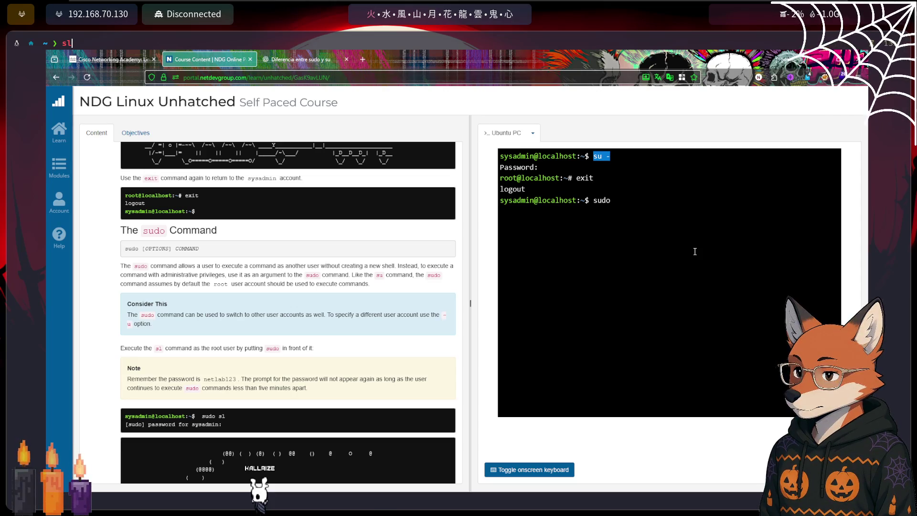
pyautogui.write('su')
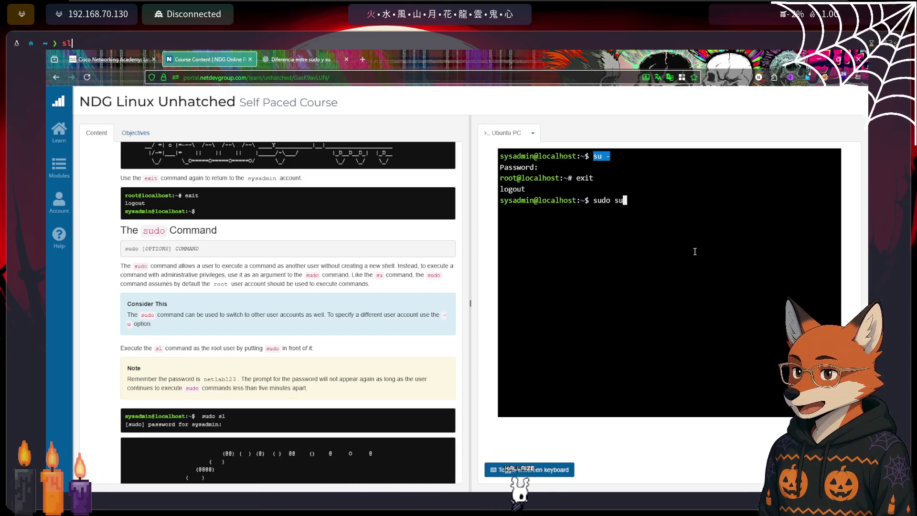
pyautogui.press('Return')
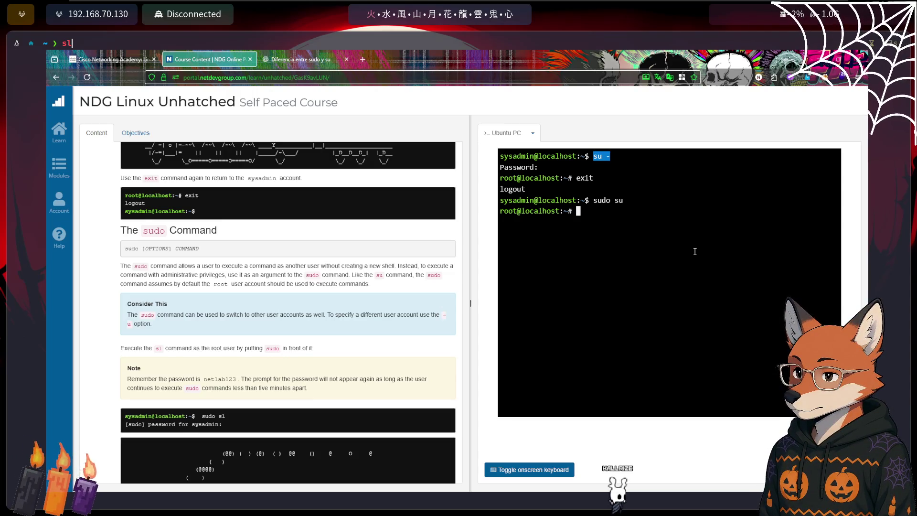
pyautogui.write('root')
pyautogui.press('Return')
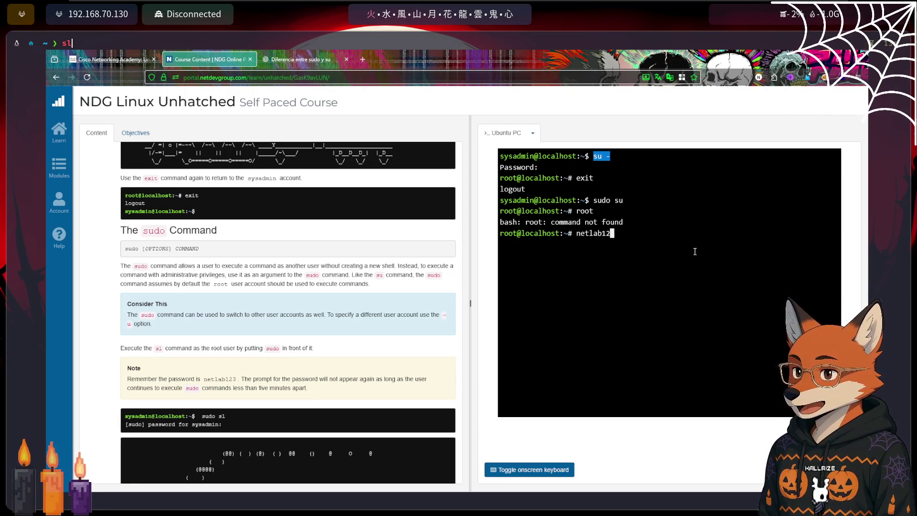
# Clear the half-typed 'sudo' at the root prompt and run id to show uid=0(root)
pyautogui.press('BackSpace')
pyautogui.write('sd')
pyautogui.press('BackSpace')
pyautogui.write('udo')
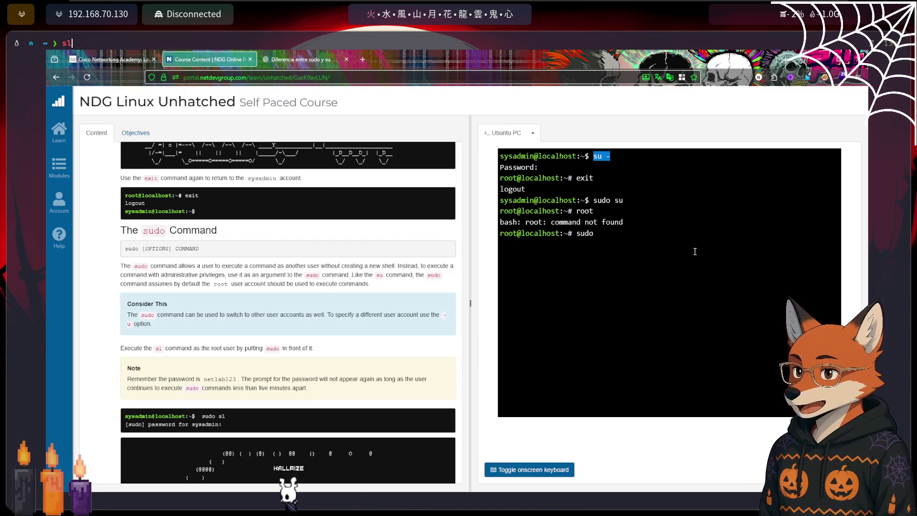
pyautogui.press('BackSpace')
pyautogui.press('BackSpace')
pyautogui.press('BackSpace')
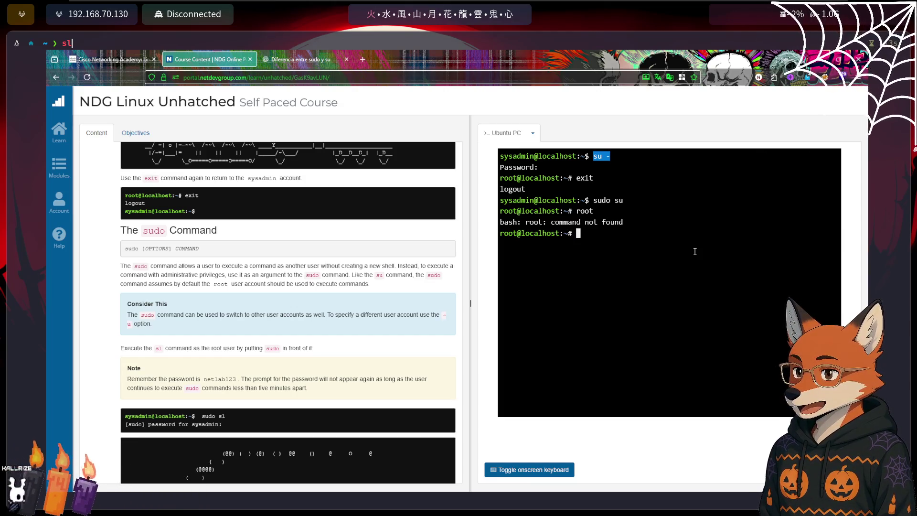
pyautogui.write('id')
pyautogui.press('Return')
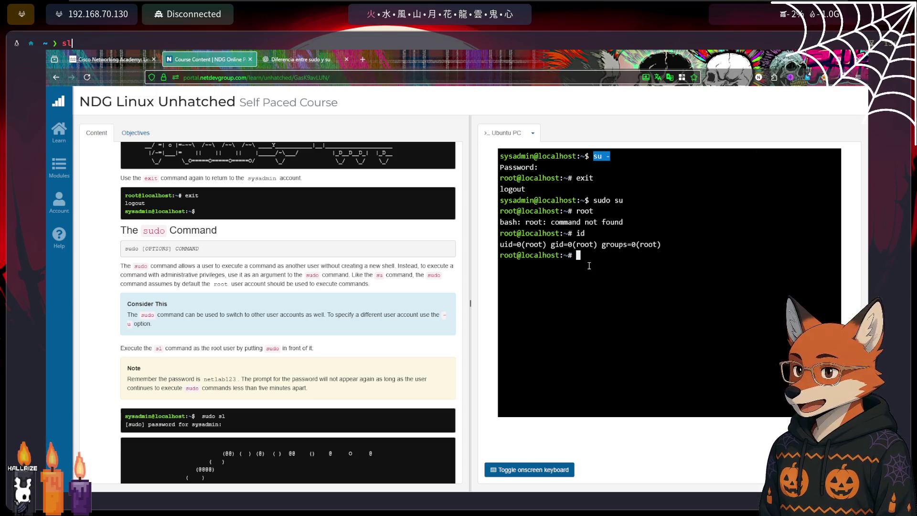
# Exit the root shell and run id as sysadmin, showing uid=1001 with adm and sudo groups
pyautogui.write('xit')
pyautogui.press('Return')
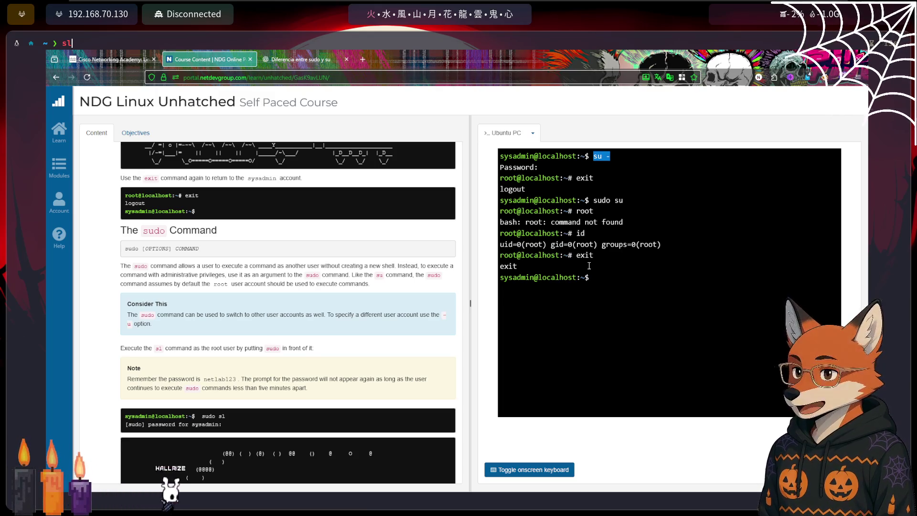
pyautogui.write('id')
pyautogui.press('Return')
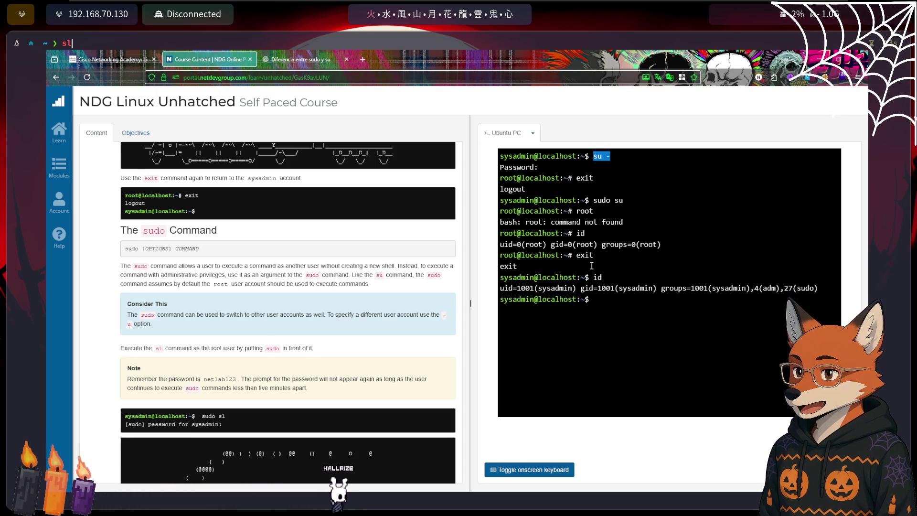
# Highlight sysadmin, then the adm and sudo group entries in the id output
pyautogui.doubleClick(559, 287)
pyautogui.click(642, 288)
pyautogui.moveTo(720, 288); pyautogui.dragTo(777, 287)
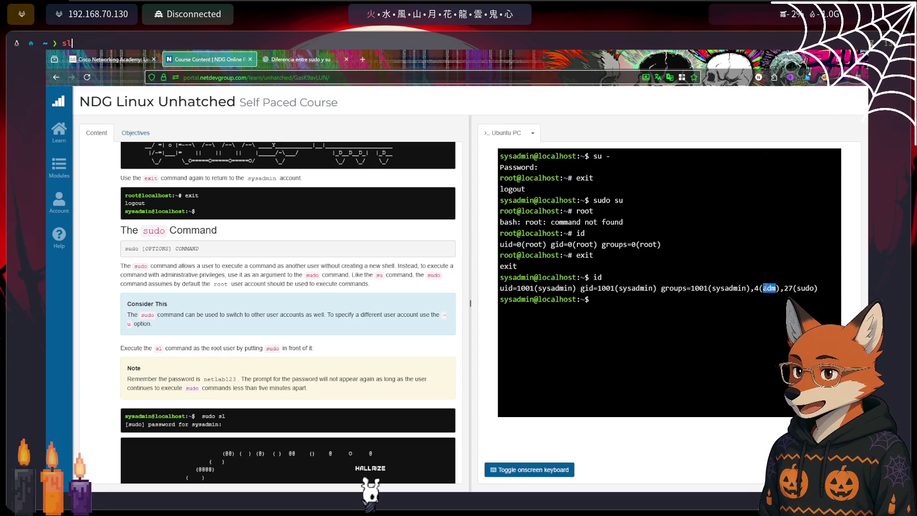
pyautogui.moveTo(797, 288); pyautogui.dragTo(814, 288)
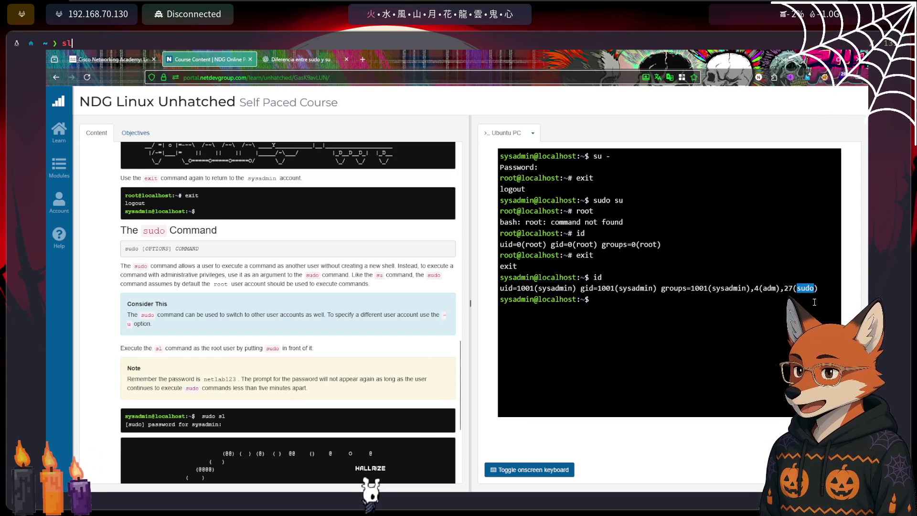
pyautogui.moveTo(818, 288); pyautogui.dragTo(834, 288)
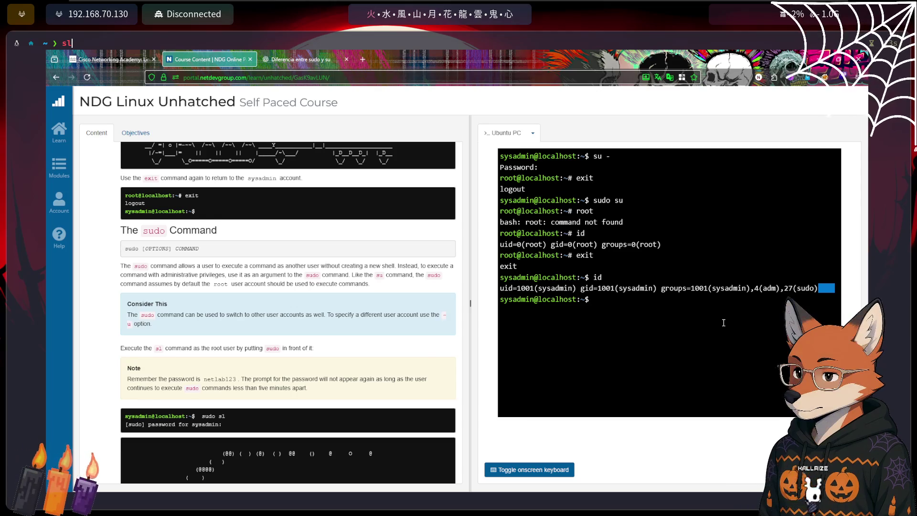
pyautogui.scroll(-3, 286, 351)
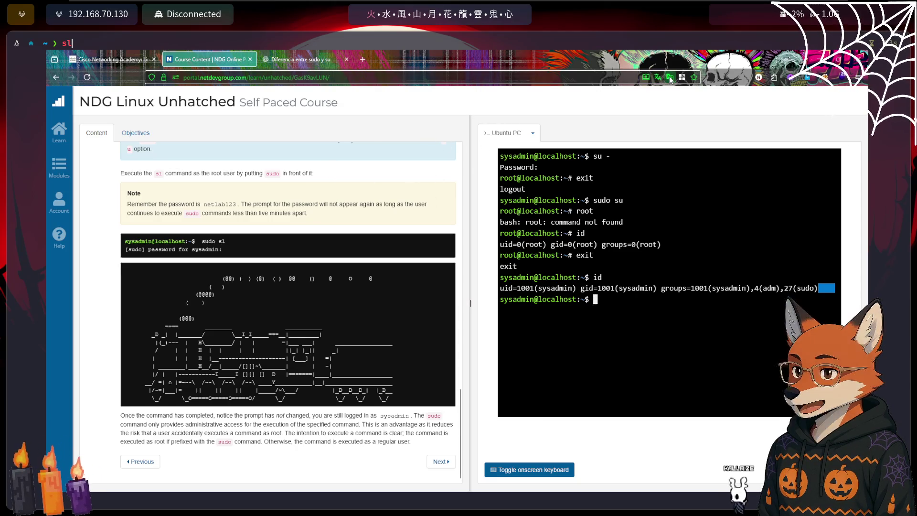
# Translate the course page into Spanish and jump to section 7, Permisos, from the index
pyautogui.click(603, 119)
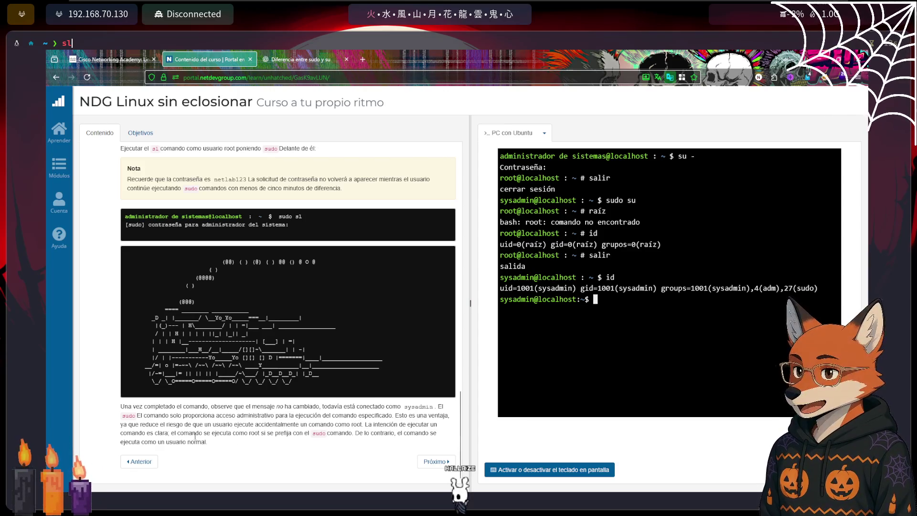
pyautogui.scroll(7, 181, 289)
pyautogui.scroll(10, 179, 285)
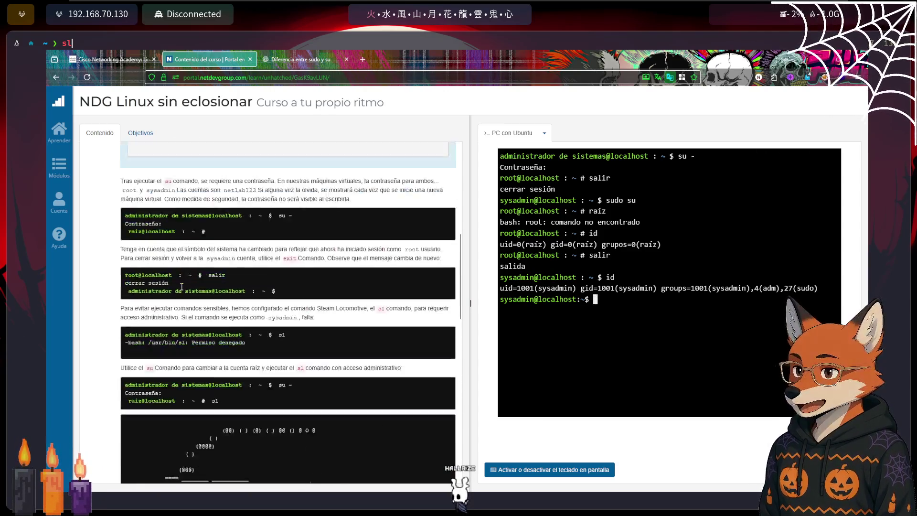
pyautogui.click(95, 252)
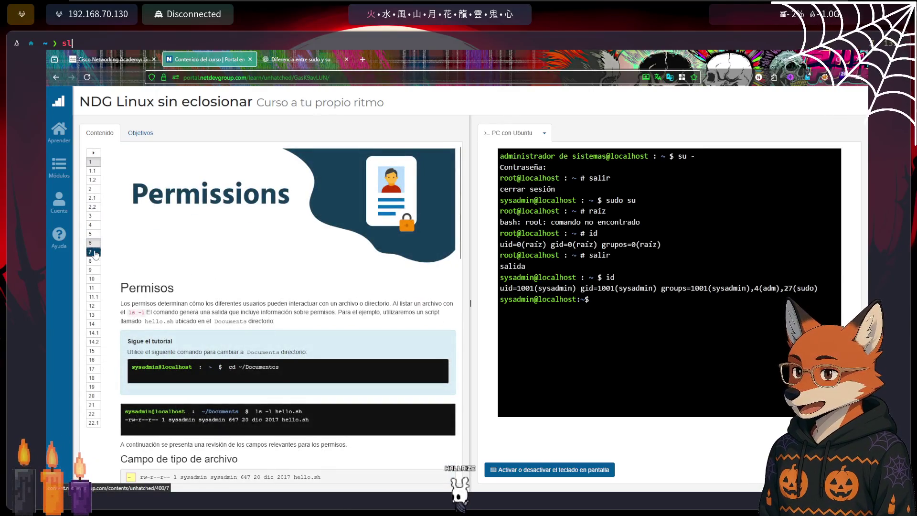
pyautogui.scroll(-4, 240, 303)
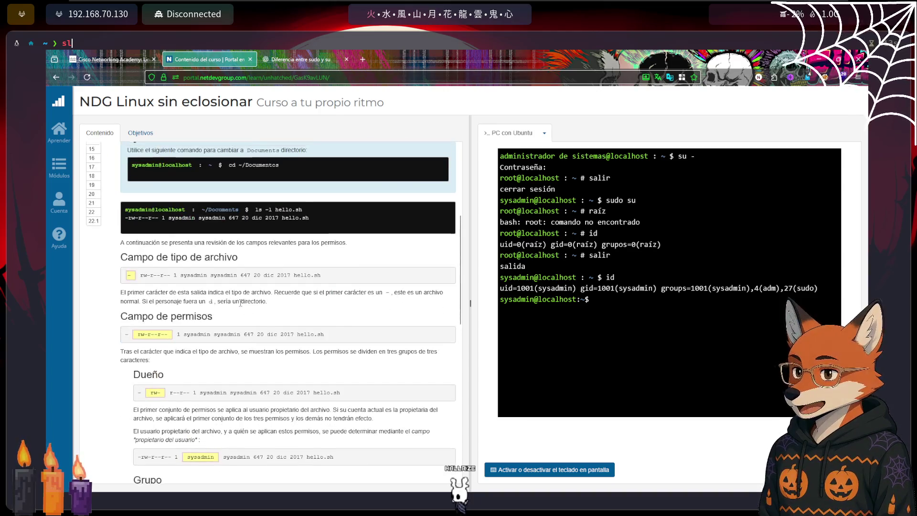
pyautogui.scroll(4, 240, 302)
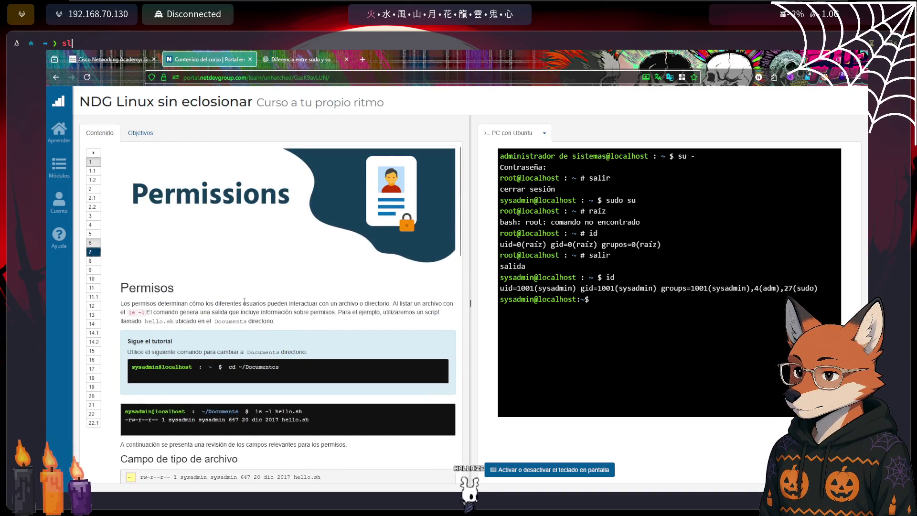
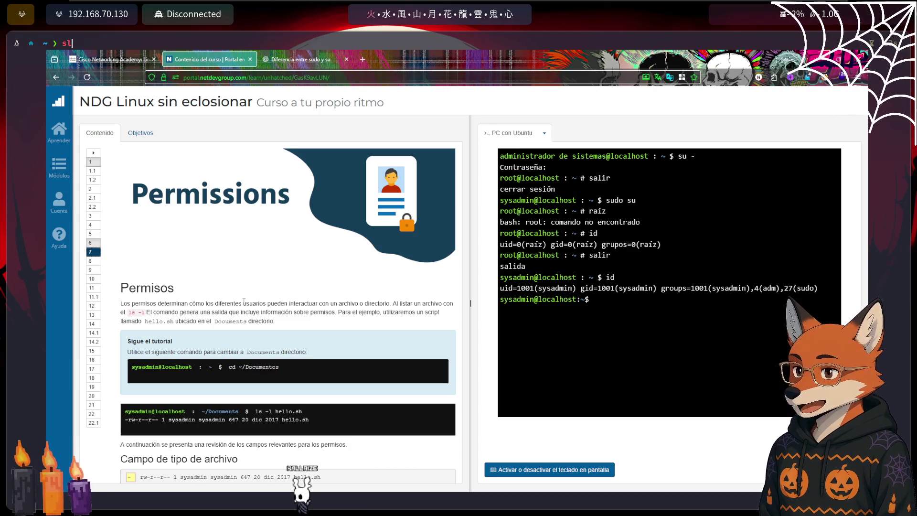
# Clear the web terminal with Ctrl+L, leaving only the sysadmin prompt
pyautogui.click(694, 330)
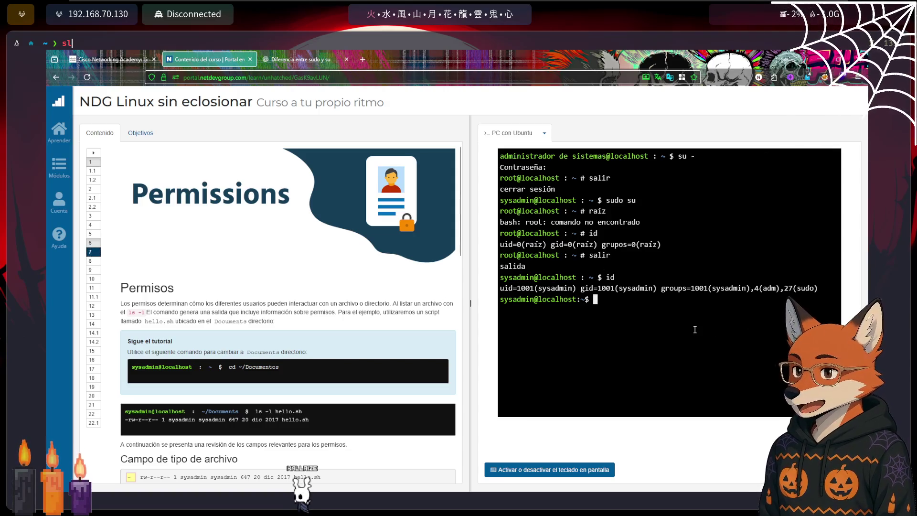
pyautogui.hotkey('ctrl', 'l')
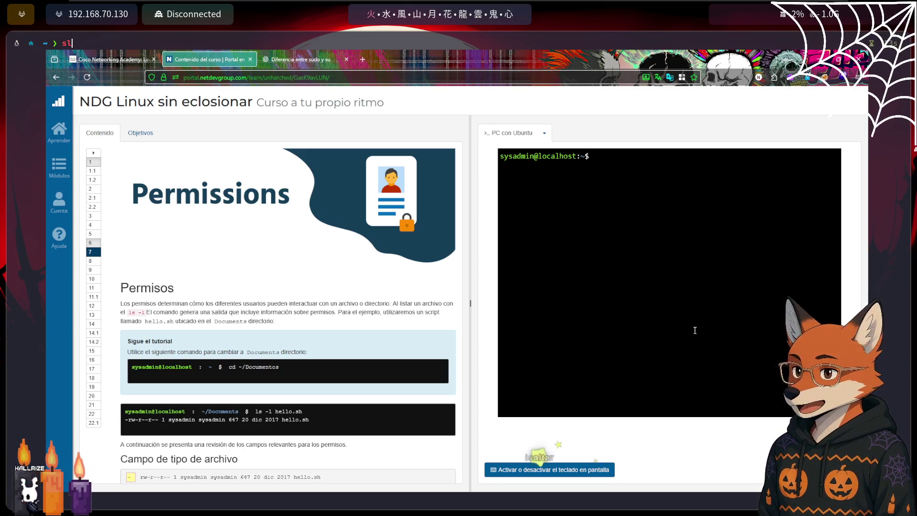
# Print the working directory, list the home folder, then move into Documents and list it
pyautogui.write('pwd')
pyautogui.press('Return')
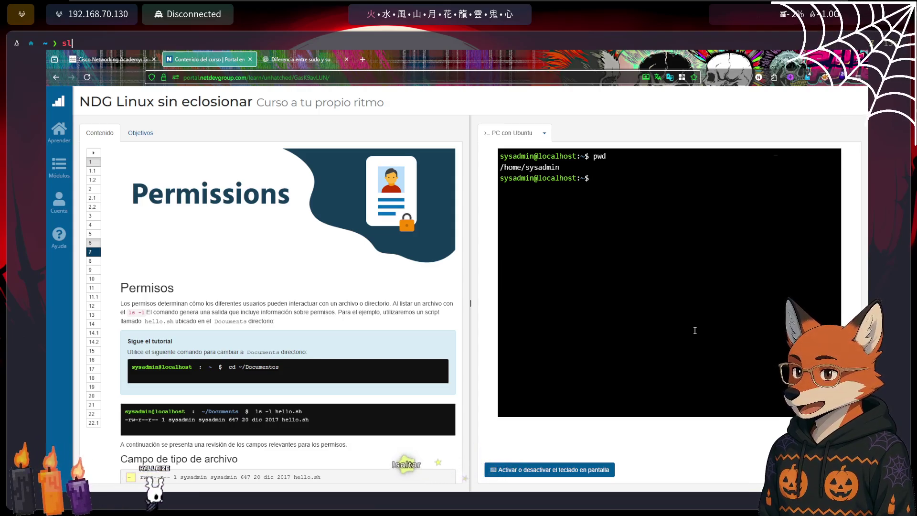
pyautogui.write('ls')
pyautogui.press('Return')
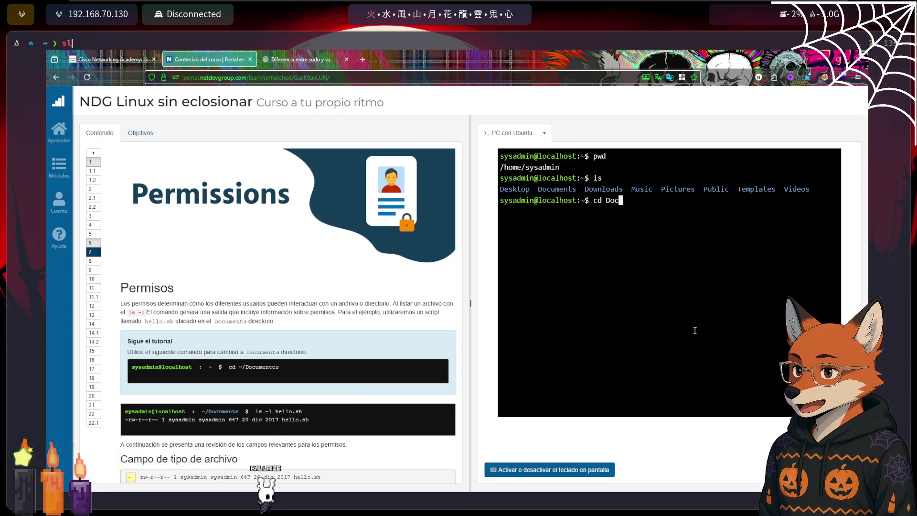
pyautogui.press('Tab')
pyautogui.press('Return')
pyautogui.write('ls')
pyautogui.press('Return')
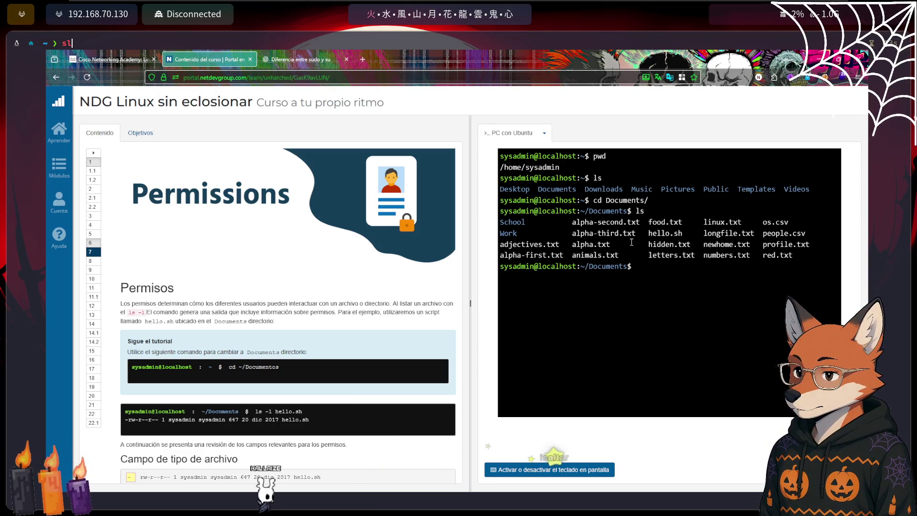
# Clear the screen and run ls -l to show permissions, with hello.sh as -rw-r--r--
pyautogui.moveTo(648, 233); pyautogui.dragTo(683, 233)
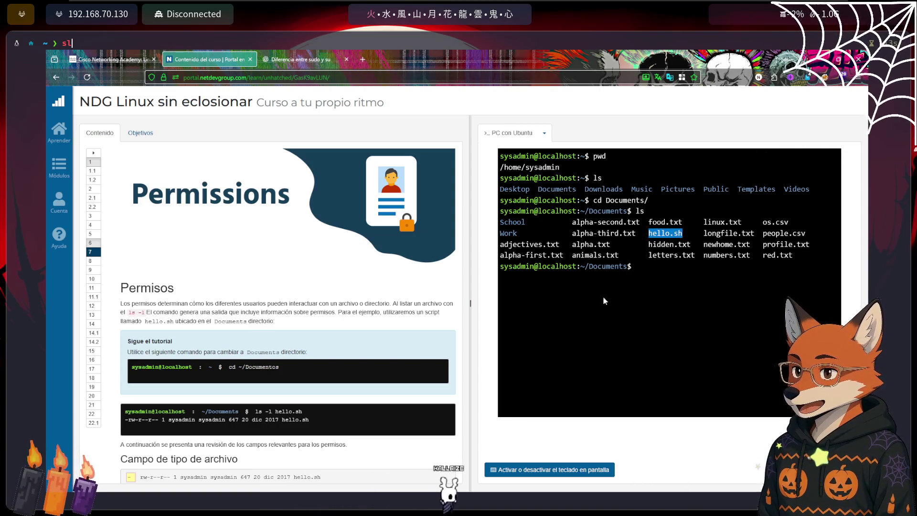
pyautogui.moveTo(678, 277); pyautogui.dragTo(674, 284)
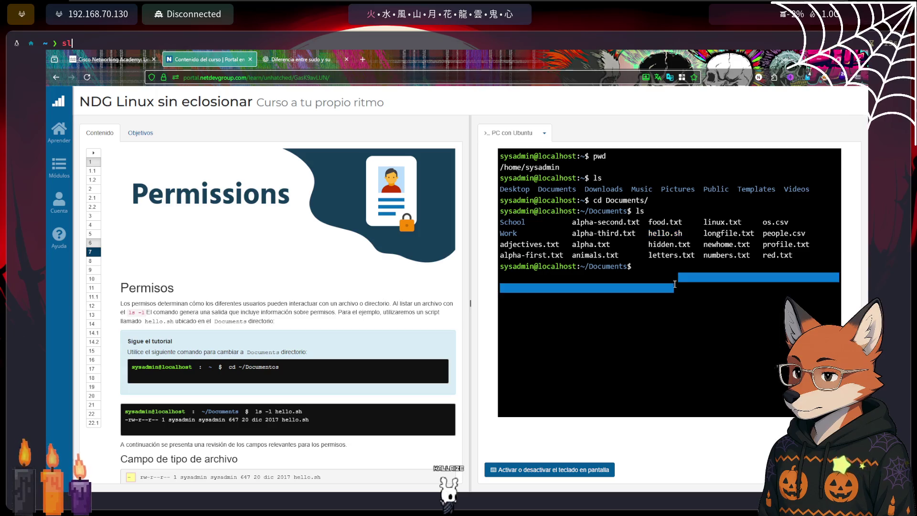
pyautogui.hotkey('ctrl', 'l')
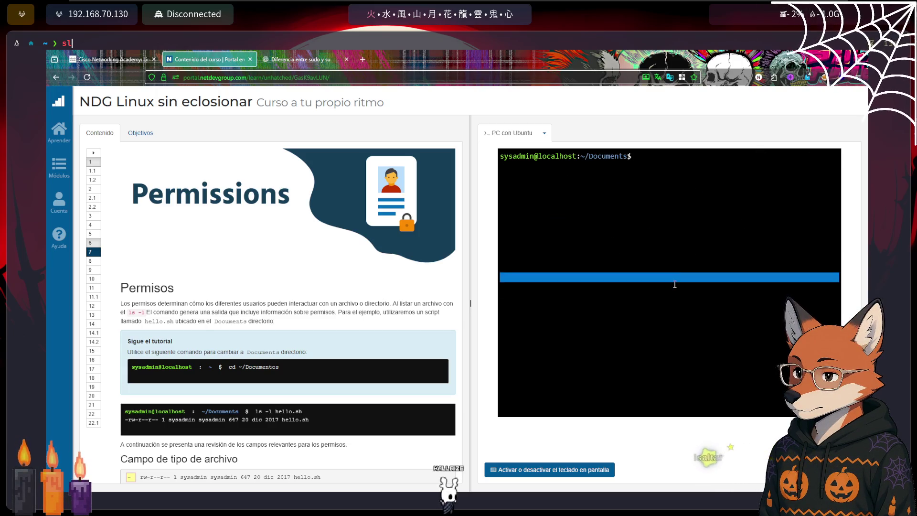
pyautogui.write('lsl -l')
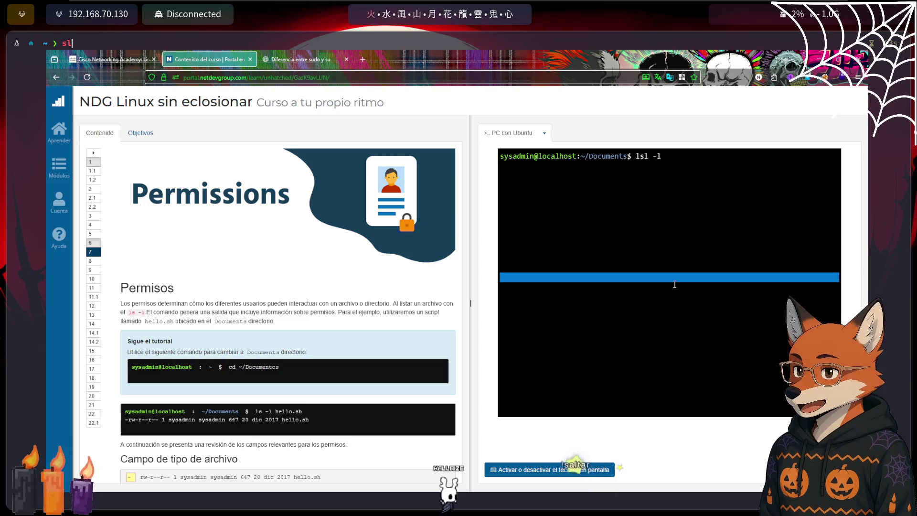
pyautogui.press('BackSpace')
pyautogui.press('BackSpace')
pyautogui.press('BackSpace')
pyautogui.write('ls -l')
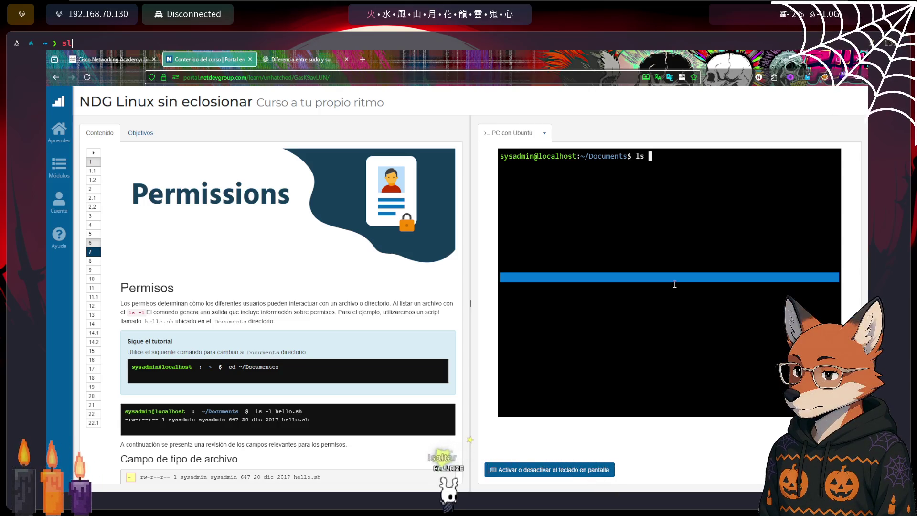
pyautogui.press('Return')
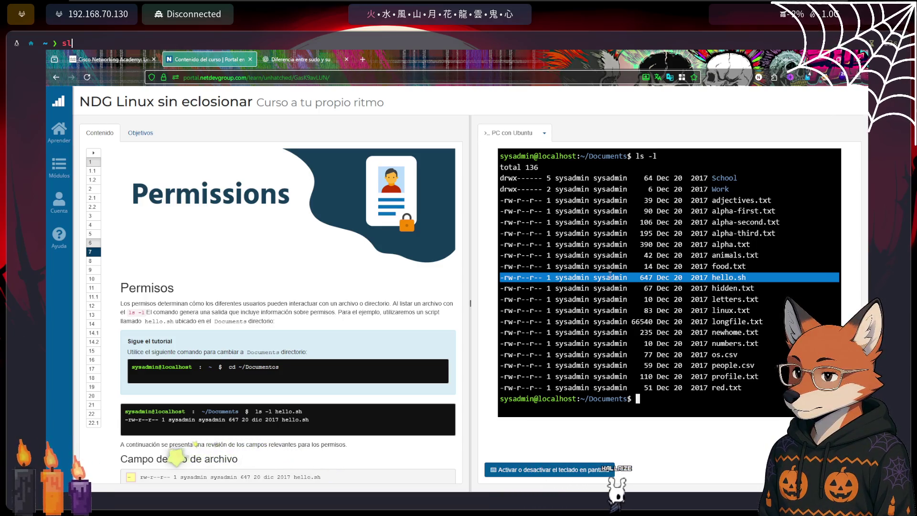
pyautogui.click(577, 276)
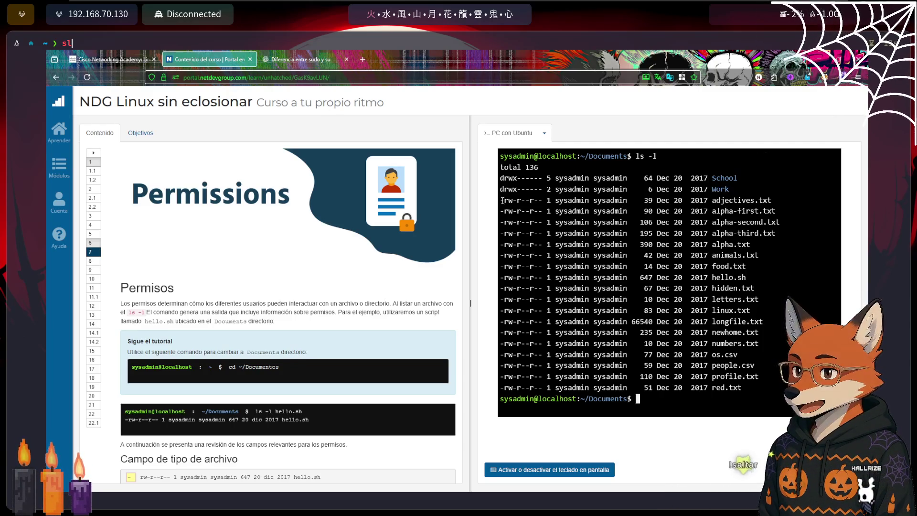
pyautogui.moveTo(551, 233)
pyautogui.mouseDown()
pyautogui.moveTo(669, 244)
pyautogui.moveTo(807, 377)
pyautogui.mouseUp()
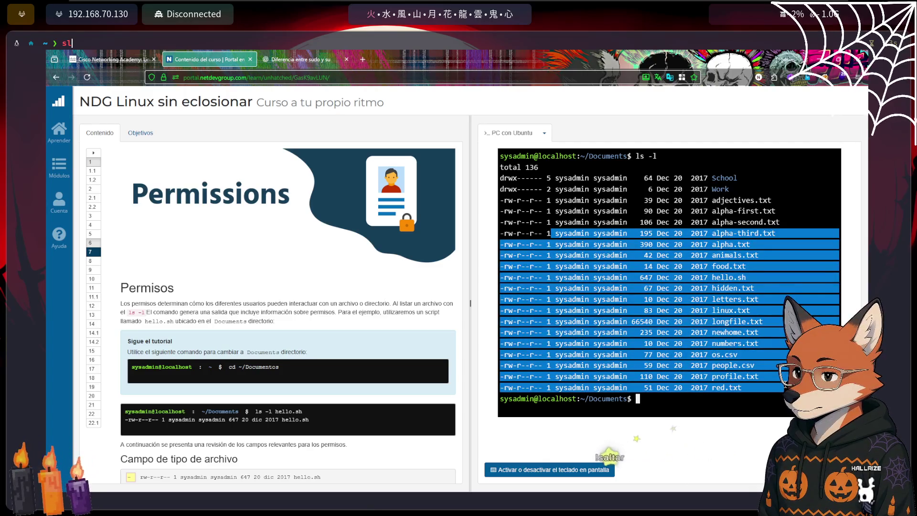
pyautogui.click(518, 221)
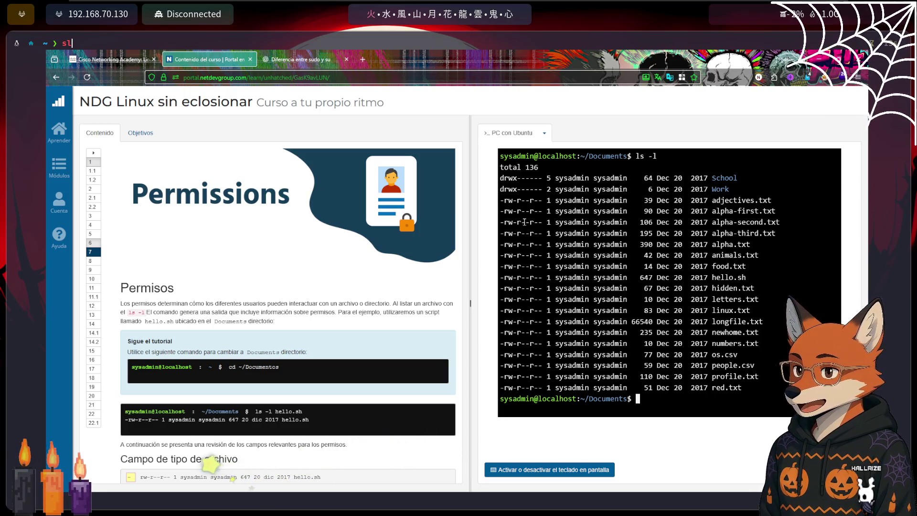
pyautogui.moveTo(503, 200); pyautogui.dragTo(507, 200)
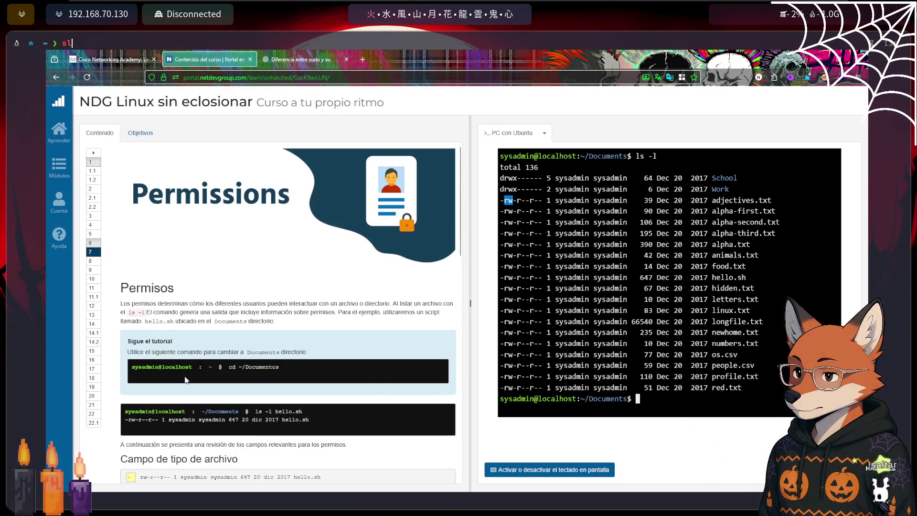
pyautogui.scroll(-15, 186, 379)
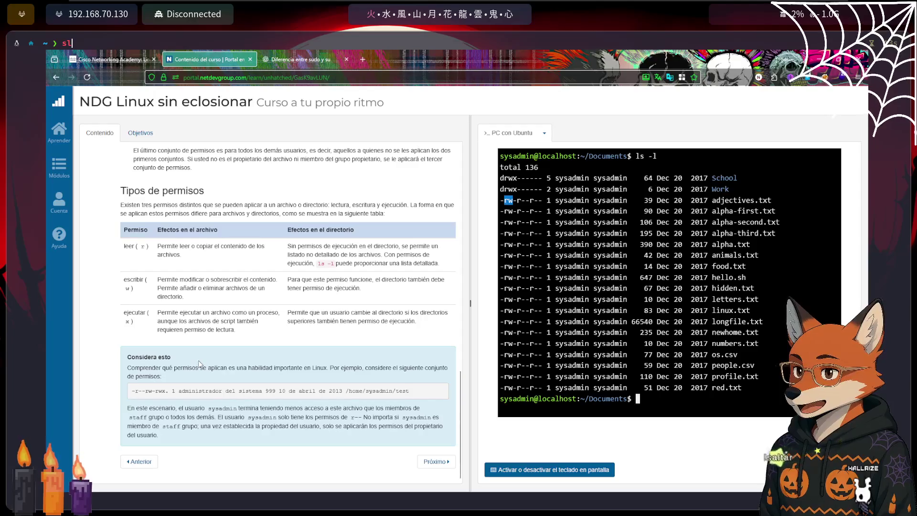
pyautogui.scroll(5, 199, 364)
pyautogui.scroll(-5, 220, 373)
pyautogui.scroll(3, 236, 378)
pyautogui.scroll(5, 236, 378)
pyautogui.scroll(-8, 238, 377)
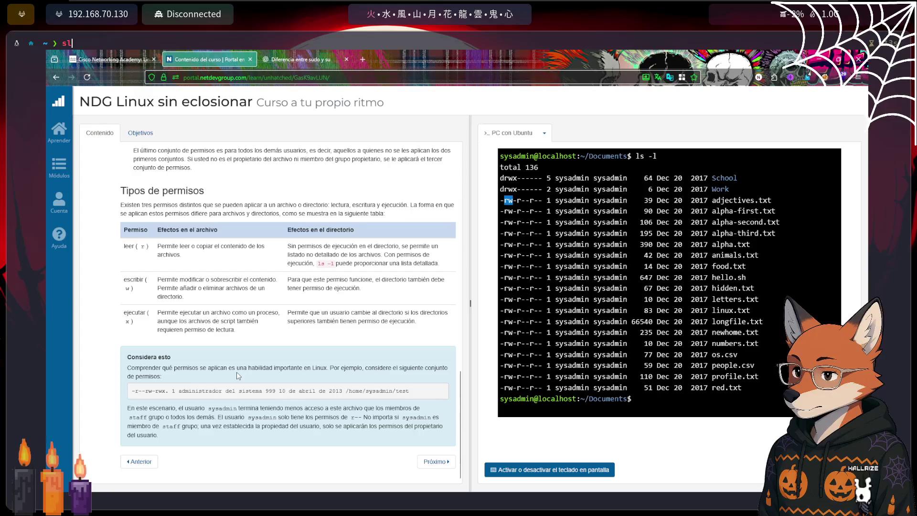
pyautogui.scroll(15, 238, 375)
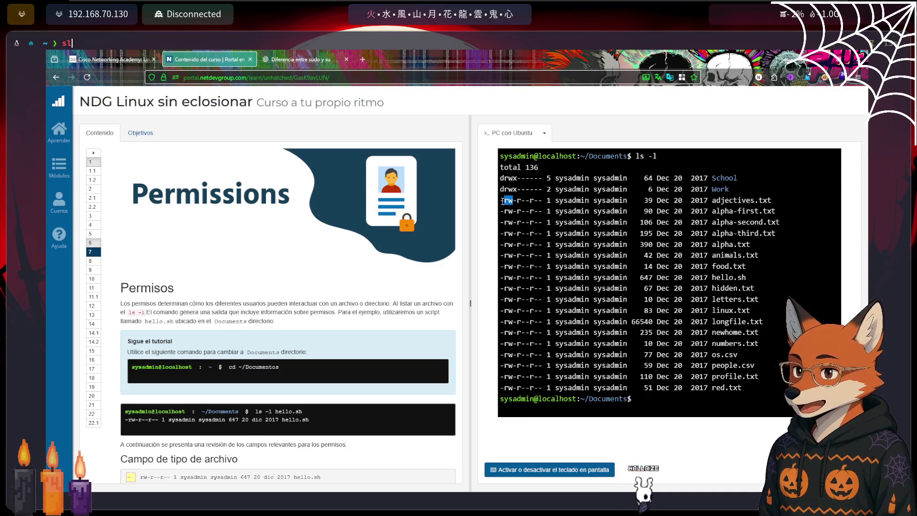
# Print adjectives.txt with cat, showing golden, honey, fruit, grey and bald
pyautogui.moveTo(501, 201); pyautogui.dragTo(756, 201)
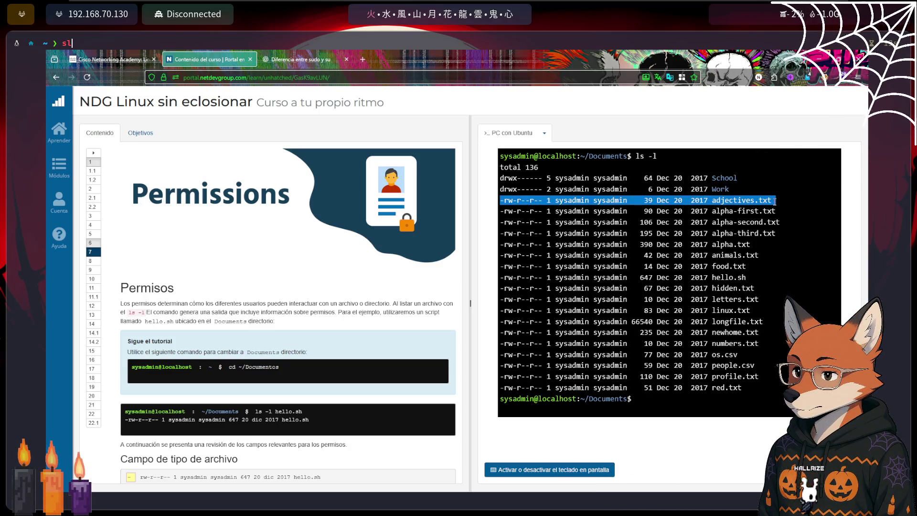
pyautogui.click(666, 409)
pyautogui.write('cat adjectives.txt')
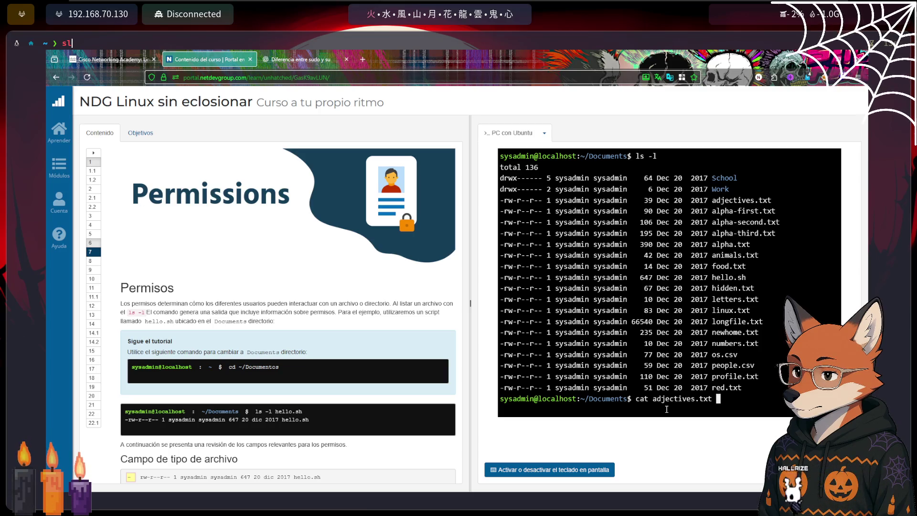
pyautogui.press('Return')
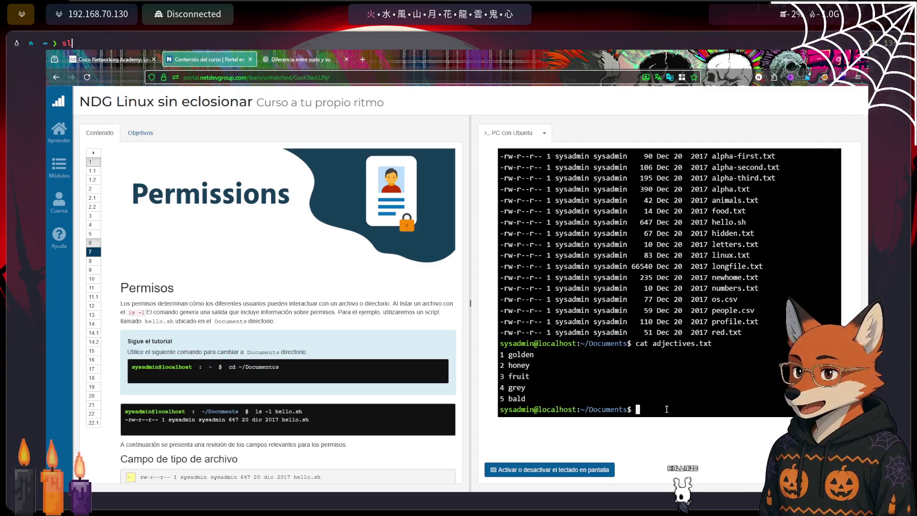
pyautogui.scroll(2, 723, 333)
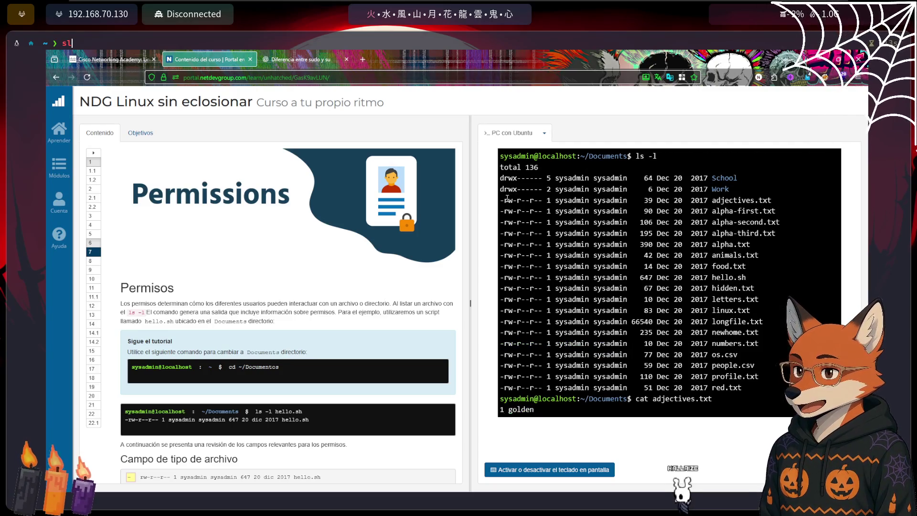
pyautogui.scroll(-2, 667, 343)
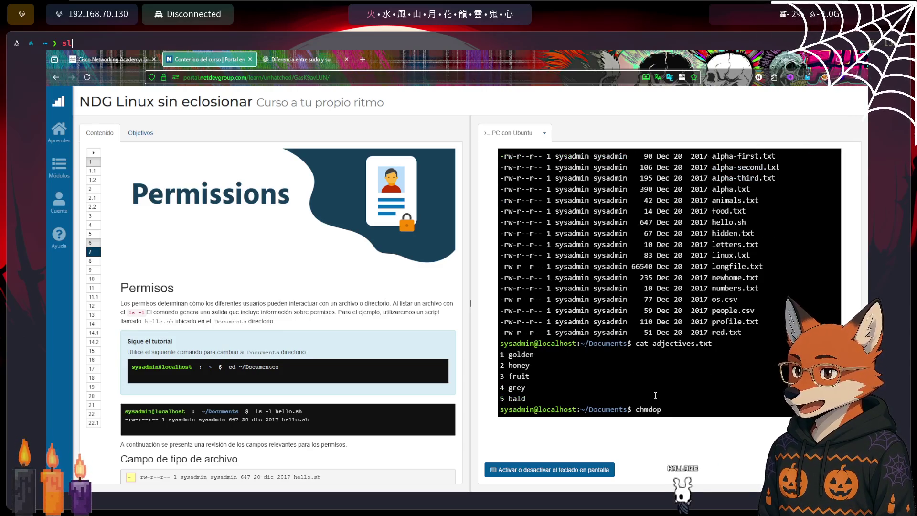
# Remove read permission from adjectives.txt with chmod -r and confirm --w------- in ls -l
pyautogui.press('BackSpace')
pyautogui.press('BackSpace')
pyautogui.press('BackSpace')
pyautogui.write('od -')
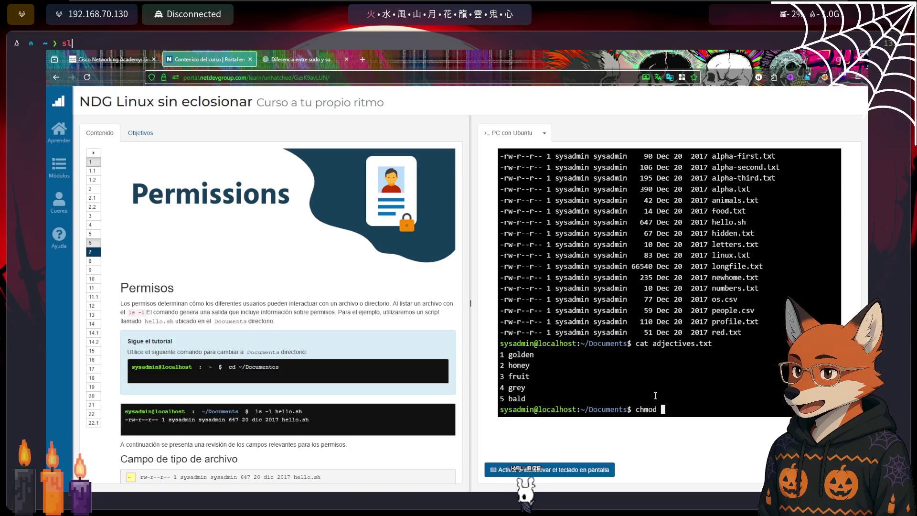
pyautogui.write('-r')
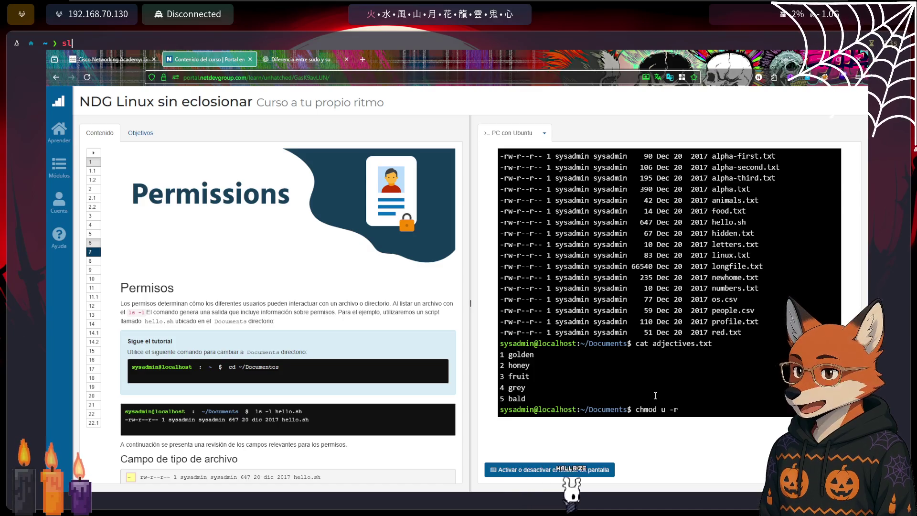
pyautogui.write('adjectives.txt')
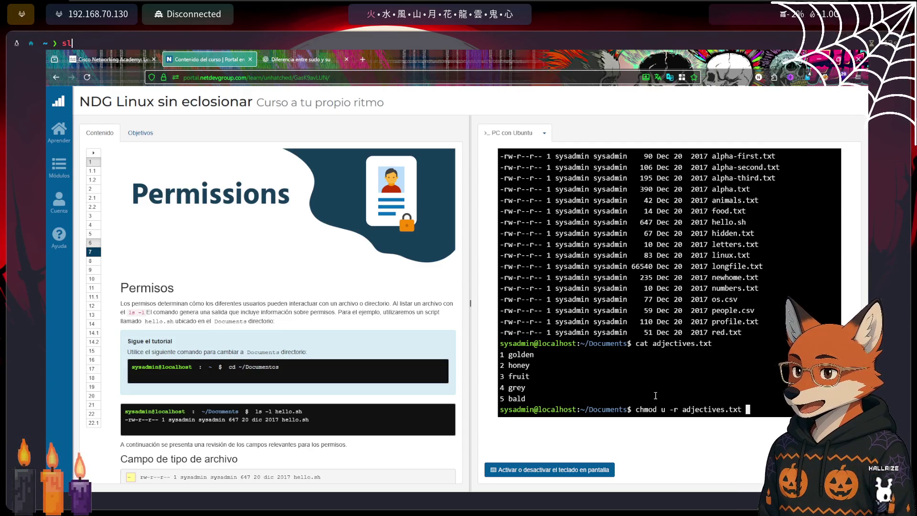
pyautogui.press('Return')
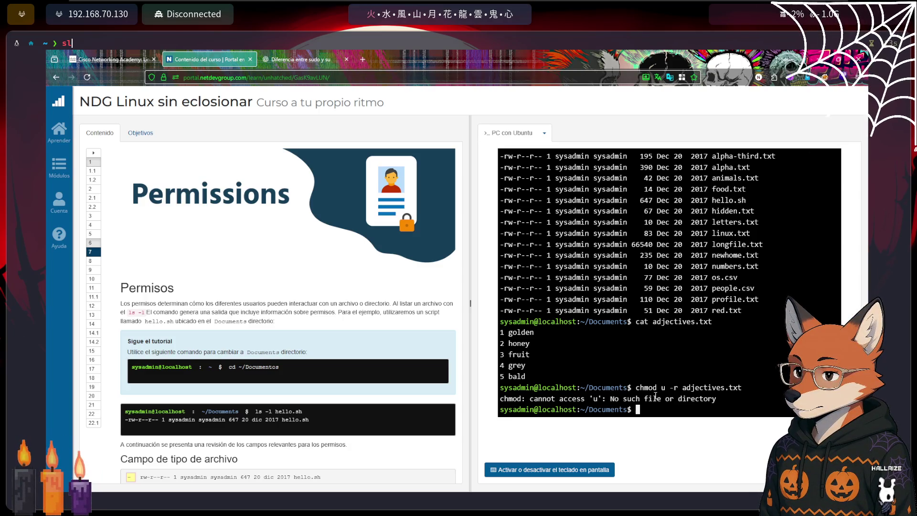
pyautogui.press('Up')
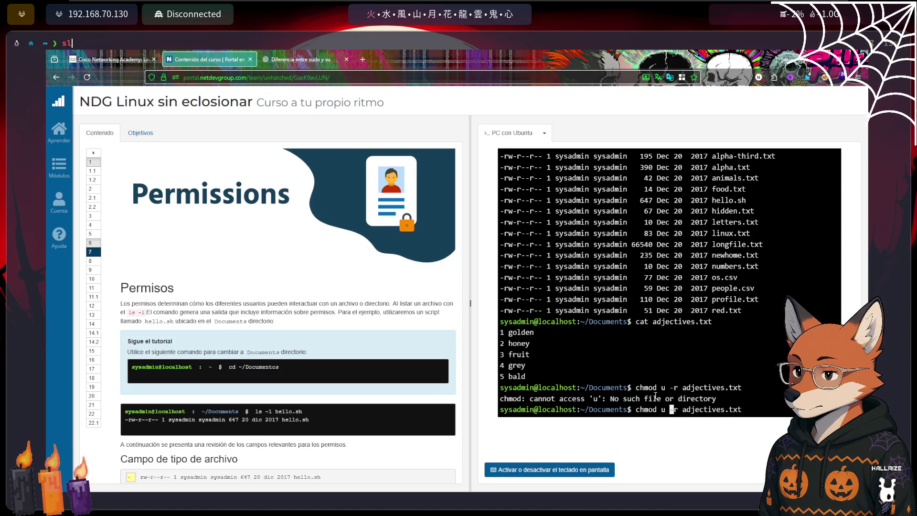
pyautogui.press('BackSpace')
pyautogui.press('BackSpace')
pyautogui.press('Return')
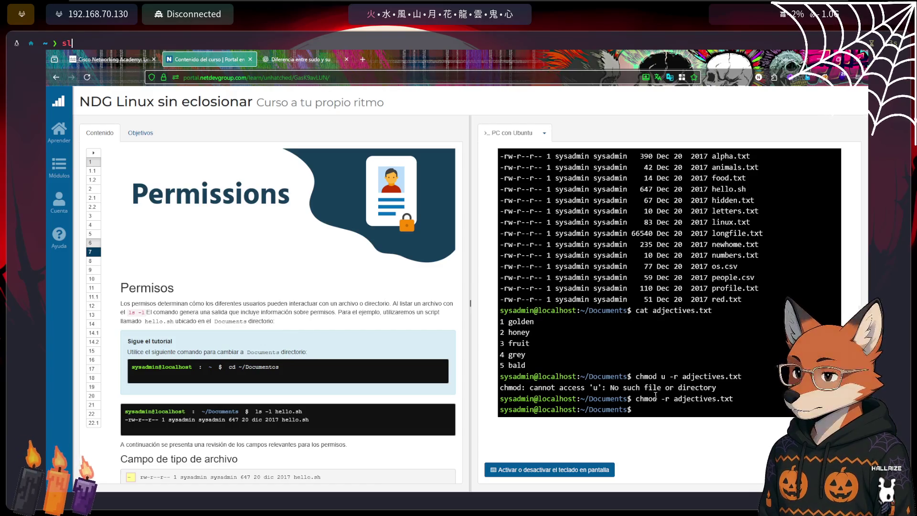
pyautogui.press('Return')
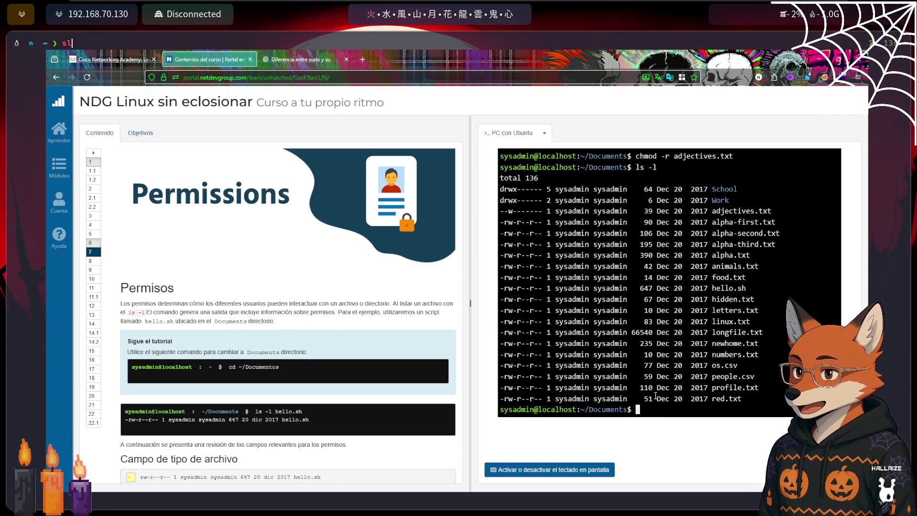
pyautogui.moveTo(504, 211); pyautogui.dragTo(509, 211)
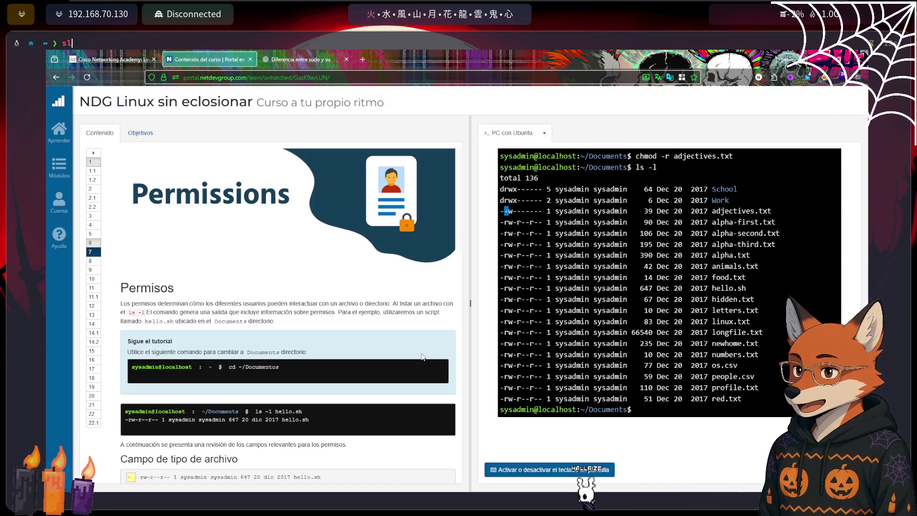
pyautogui.scroll(-3, 422, 356)
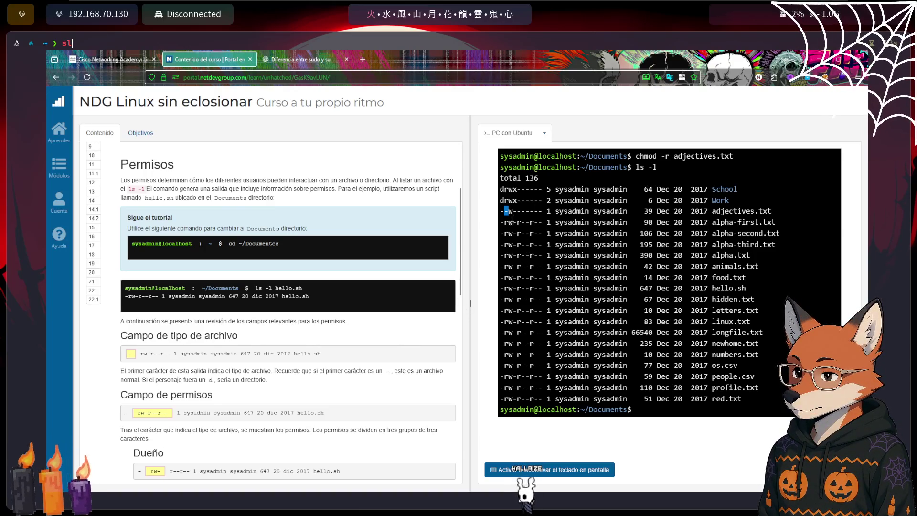
pyautogui.tripleClick(508, 212)
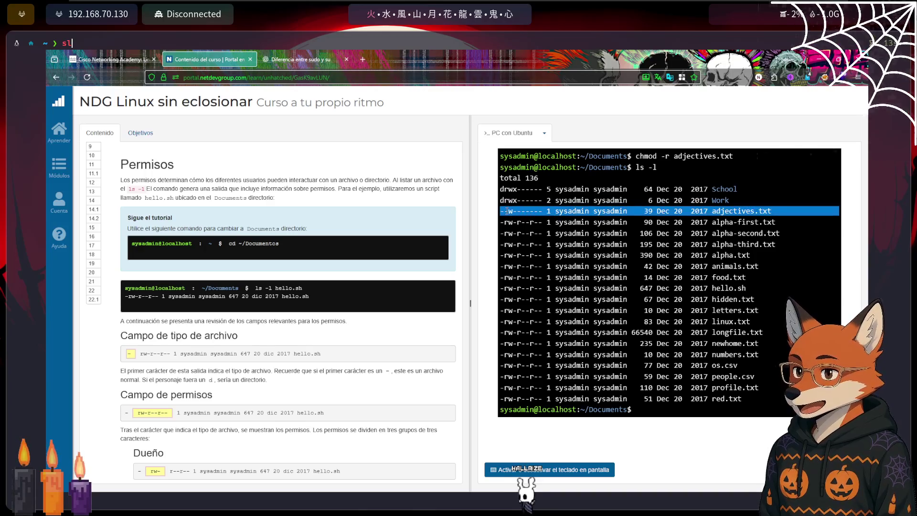
pyautogui.moveTo(507, 210); pyautogui.dragTo(500, 211)
pyautogui.doubleClick(528, 210)
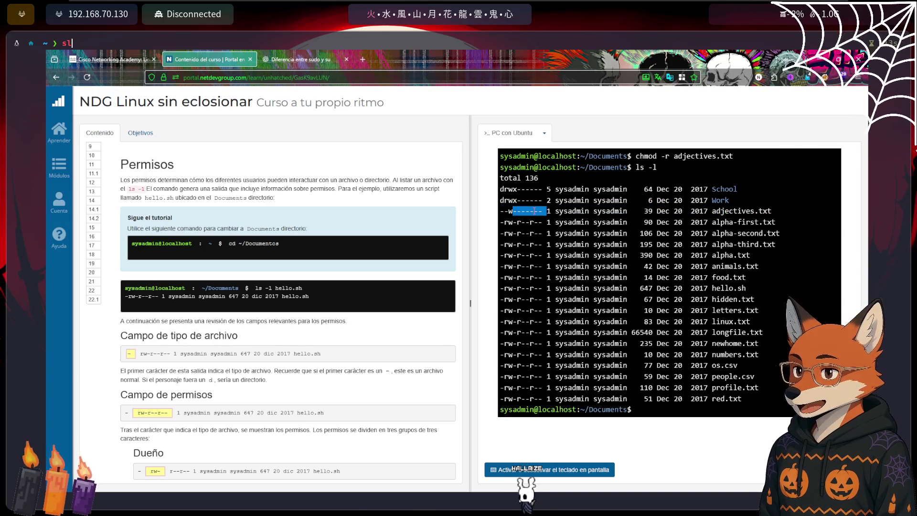
pyautogui.doubleClick(529, 211)
pyautogui.doubleClick(524, 213)
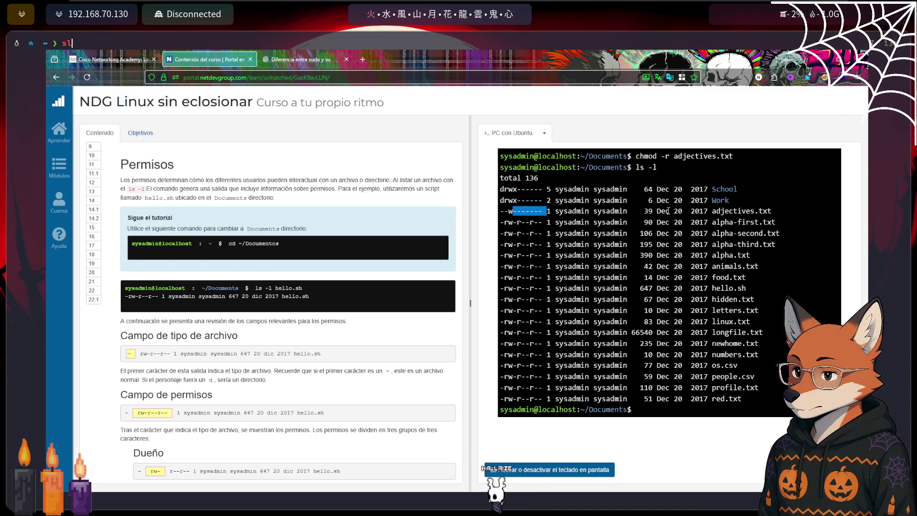
pyautogui.click(766, 206)
pyautogui.moveTo(767, 208)
pyautogui.mouseDown()
pyautogui.moveTo(512, 210)
pyautogui.moveTo(539, 210)
pyautogui.mouseUp()
pyautogui.click(506, 210)
pyautogui.click(559, 210)
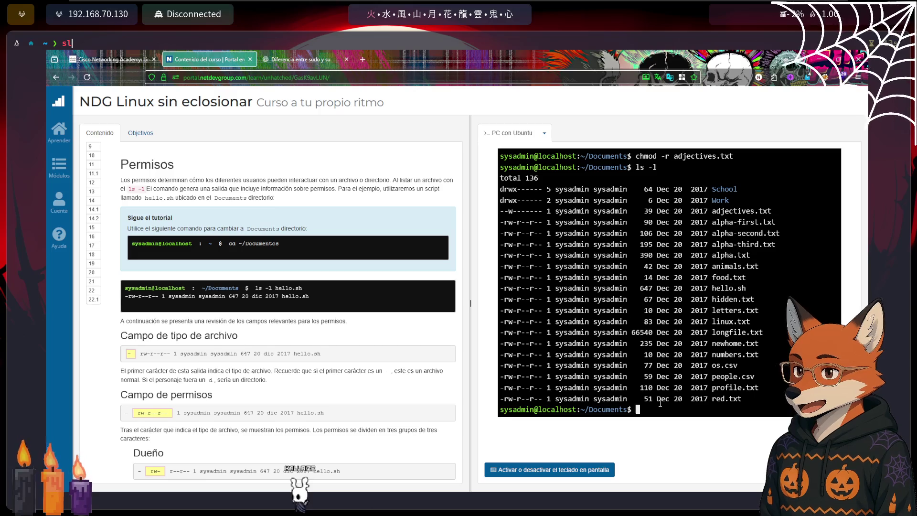
pyautogui.press('BackSpace')
pyautogui.press('BackSpace')
pyautogui.press('BackSpace')
# Try cat adjectives.txt, which fails with Permission denied, then open it in nano
pyautogui.press('Up')
pyautogui.press('Up')
pyautogui.press('Up')
pyautogui.press('Up')
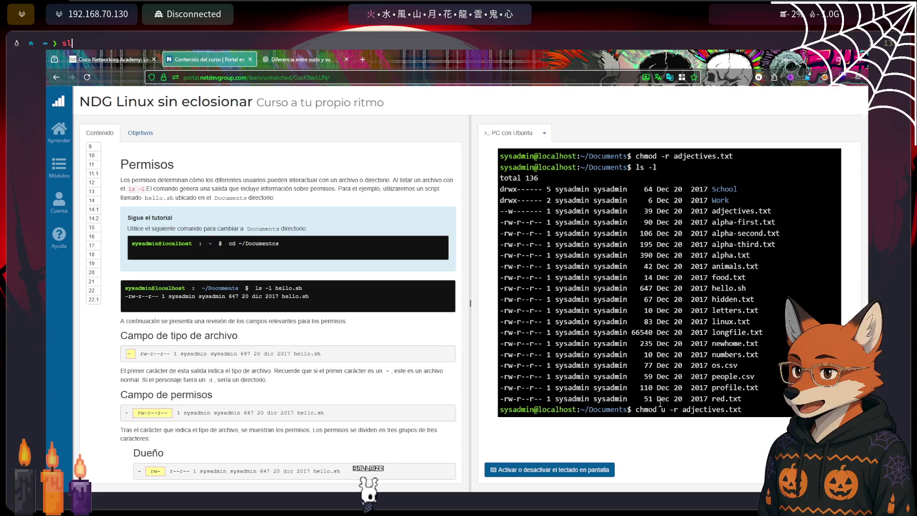
pyautogui.press('Return')
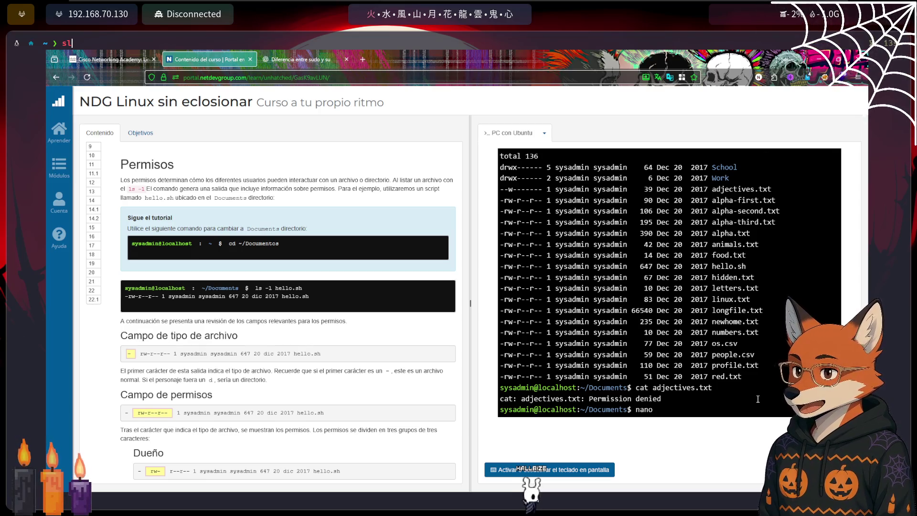
pyautogui.write('adjectives.txt')
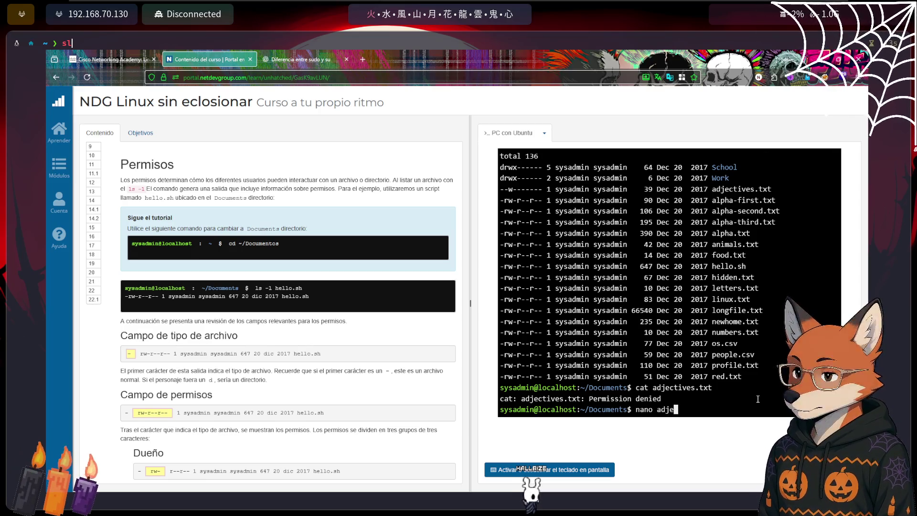
pyautogui.press('Return')
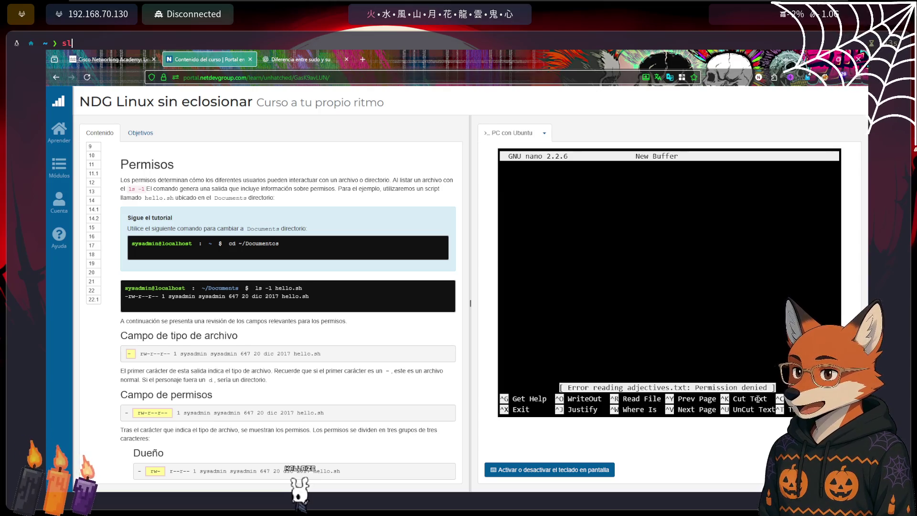
# Exit nano without saving, cancelling the save prompt
pyautogui.write('e')
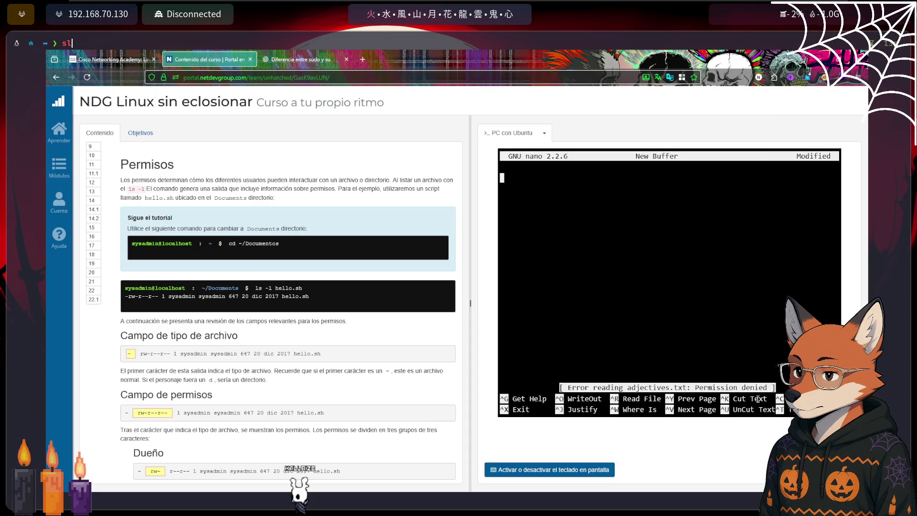
pyautogui.hotkey('ctrl', 'x')
pyautogui.press('y')
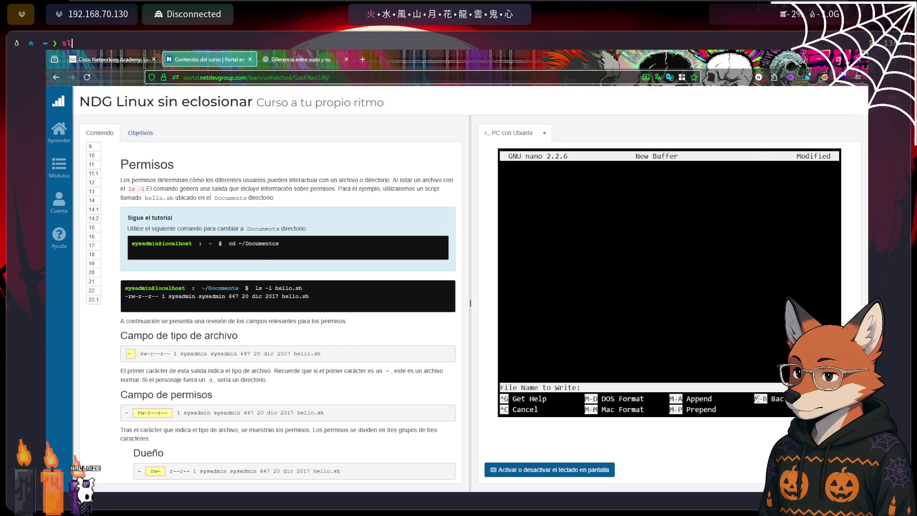
pyautogui.hotkey('ctrl', 'c')
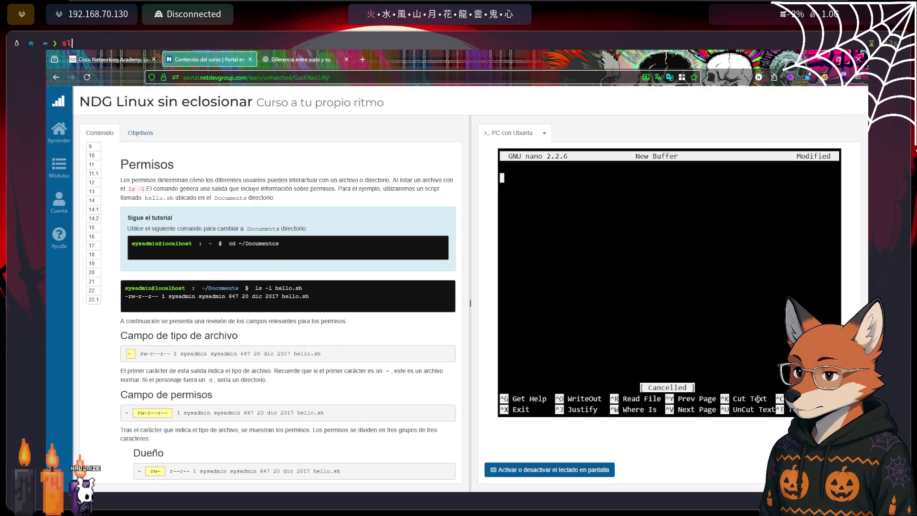
pyautogui.hotkey('ctrl', 'x')
pyautogui.press('n')
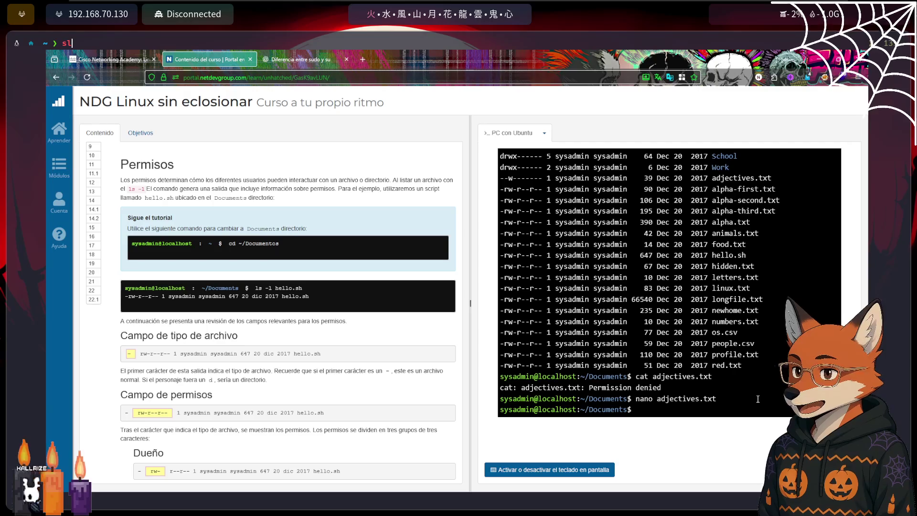
# Restore read access with chmod +r adjectives.txt, print its five adjectives, and open it in nano
pyautogui.write('chmo')
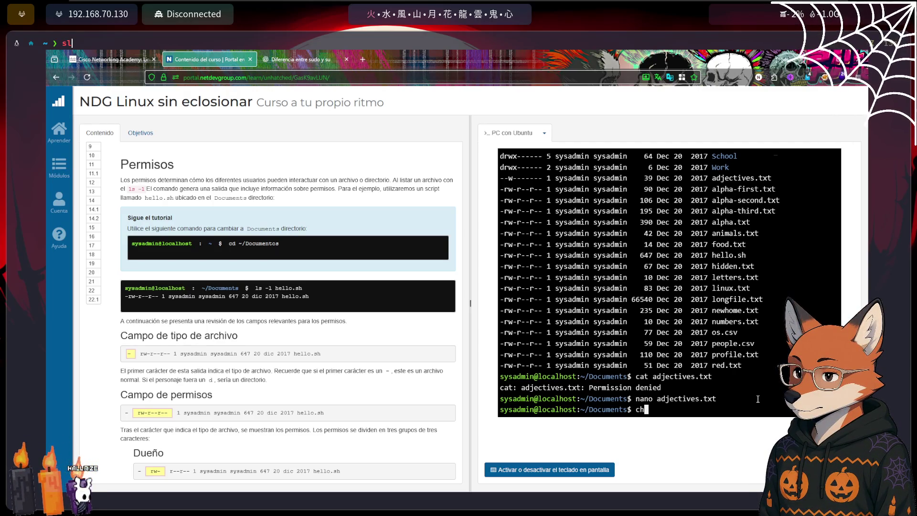
pyautogui.write('d ')
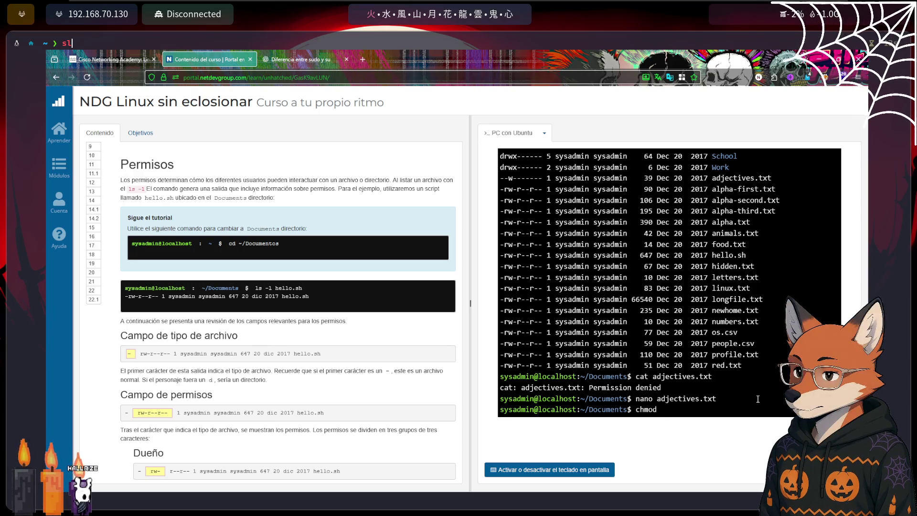
pyautogui.write('+r')
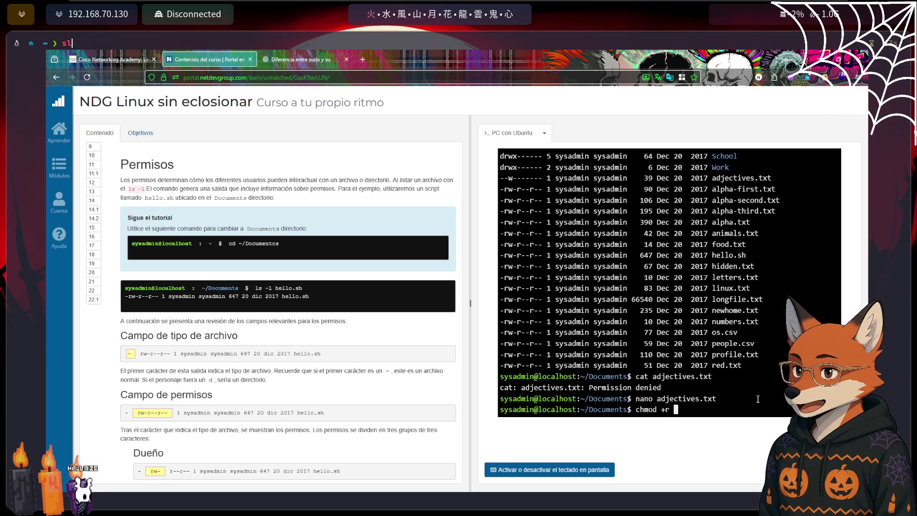
pyautogui.press('Tab')
pyautogui.press('Return')
pyautogui.write('cat adj')
pyautogui.press('Tab')
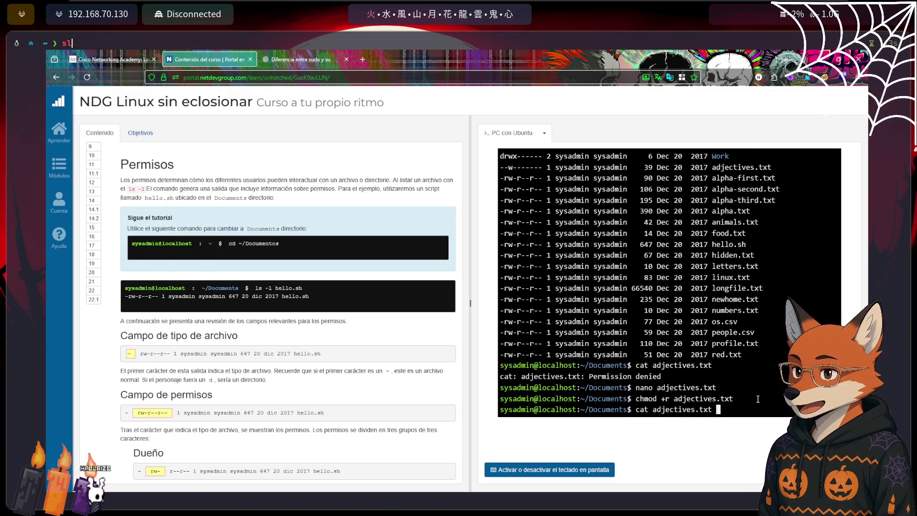
pyautogui.press('Return')
pyautogui.write('nan')
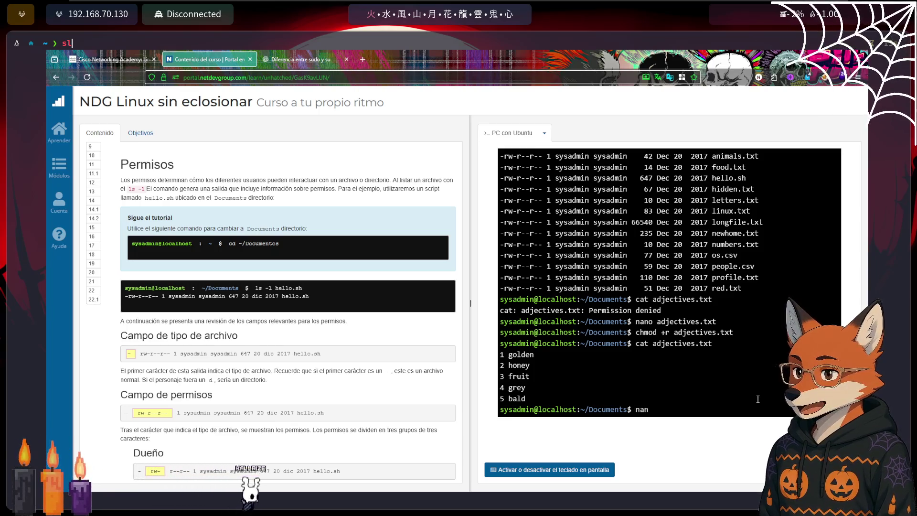
pyautogui.write('o adj')
pyautogui.press('Tab')
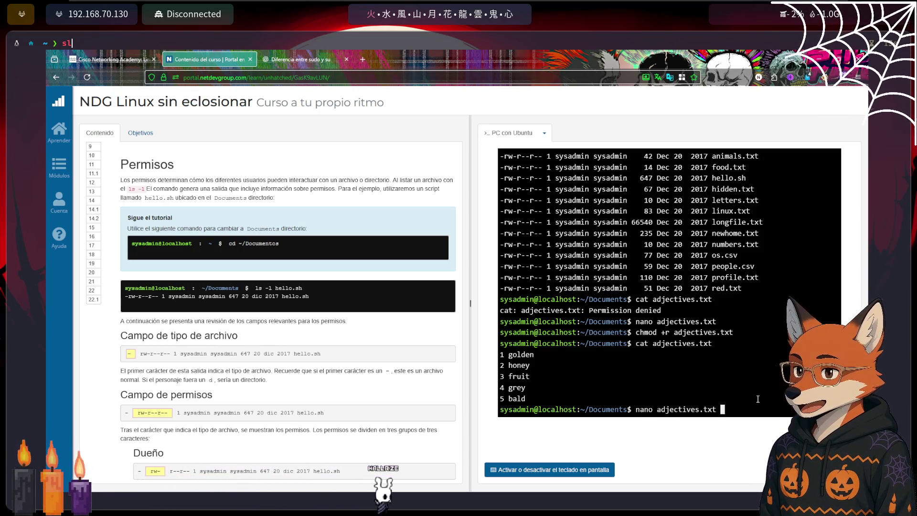
pyautogui.press('Return')
# Add the line '6 hola' to adjectives.txt in nano, save it, and print the file
pyautogui.press('Down')
pyautogui.press('Down')
pyautogui.press('Down')
pyautogui.press('Down')
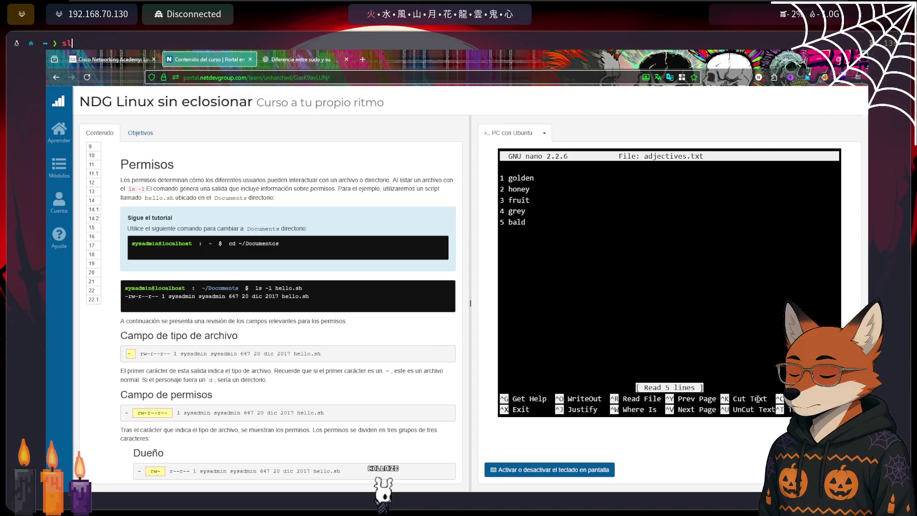
pyautogui.write('6')
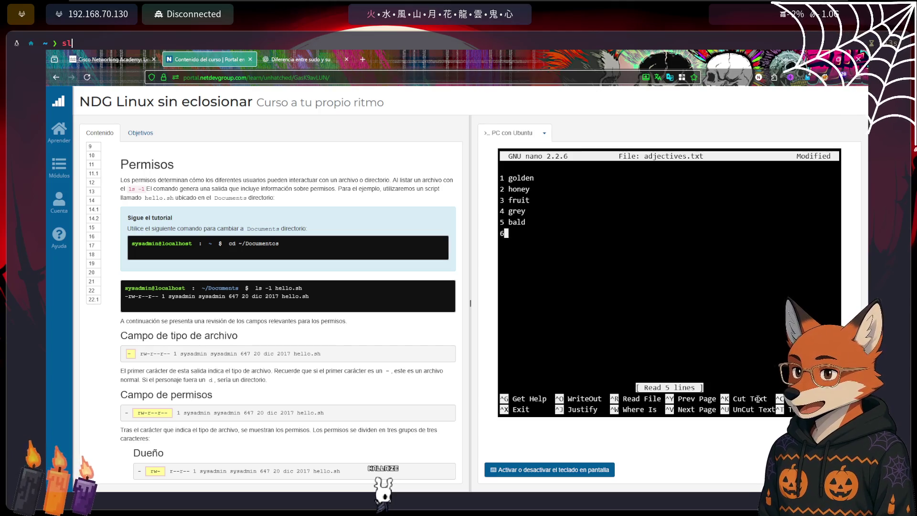
pyautogui.write(' hola')
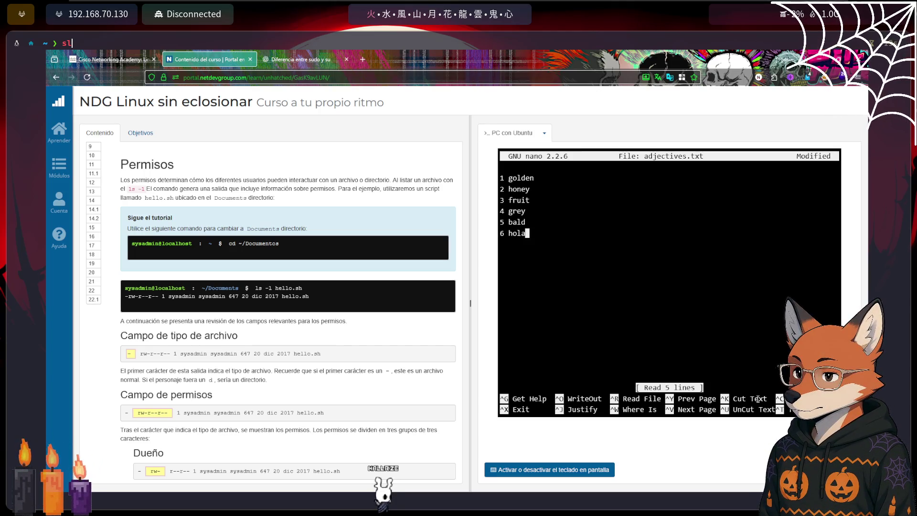
pyautogui.hotkey('ctrl', 'o')
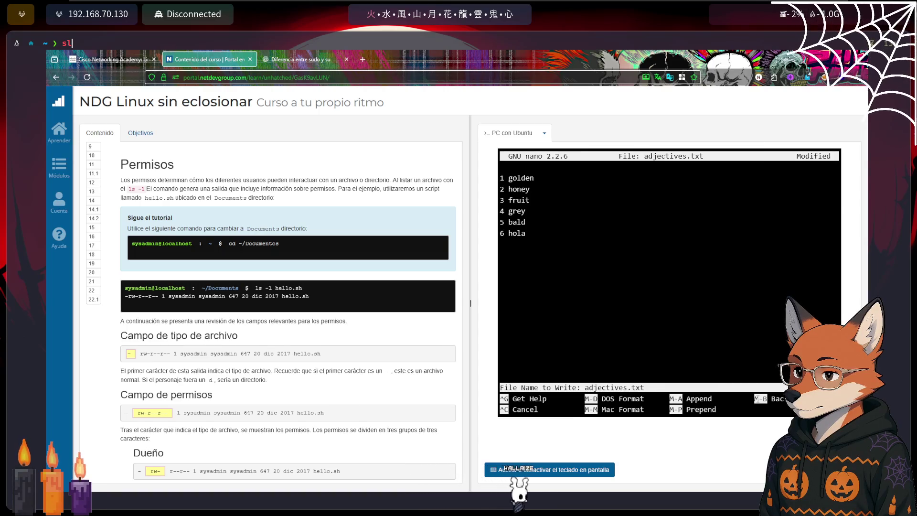
pyautogui.press('Return')
pyautogui.hotkey('ctrl', 'x')
pyautogui.write('cat ')
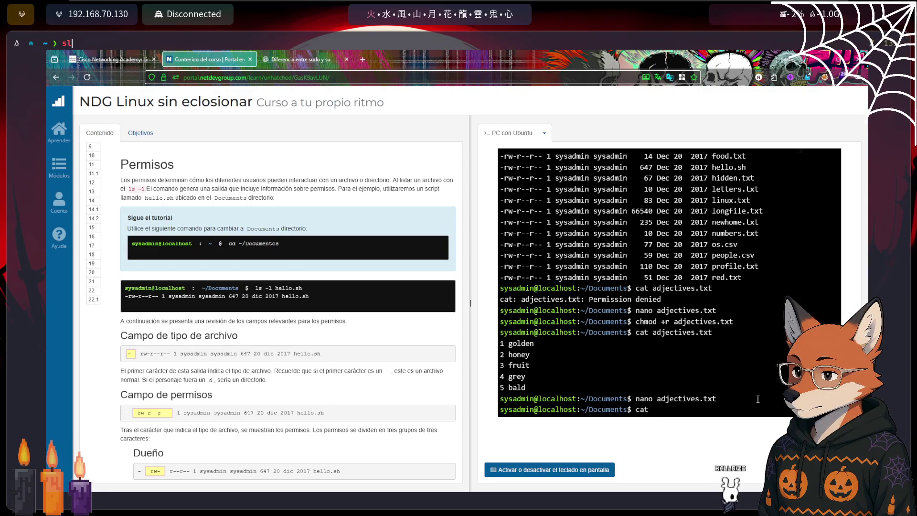
pyautogui.write('adjectives.txt')
pyautogui.press('Return')
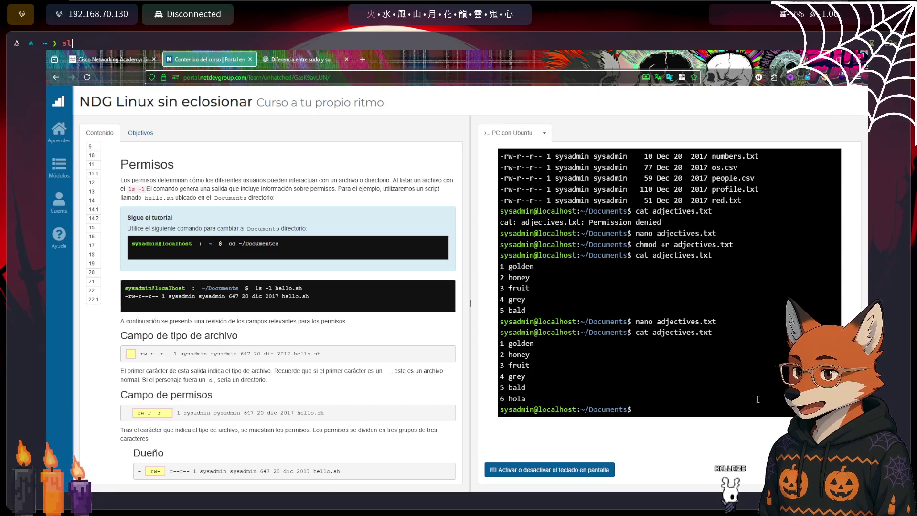
pyautogui.scroll(5, 627, 293)
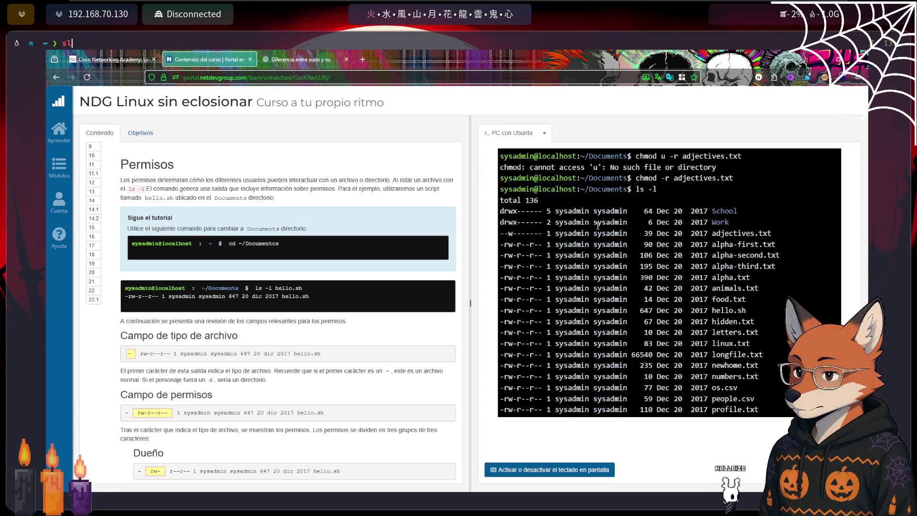
pyautogui.scroll(-5, 597, 225)
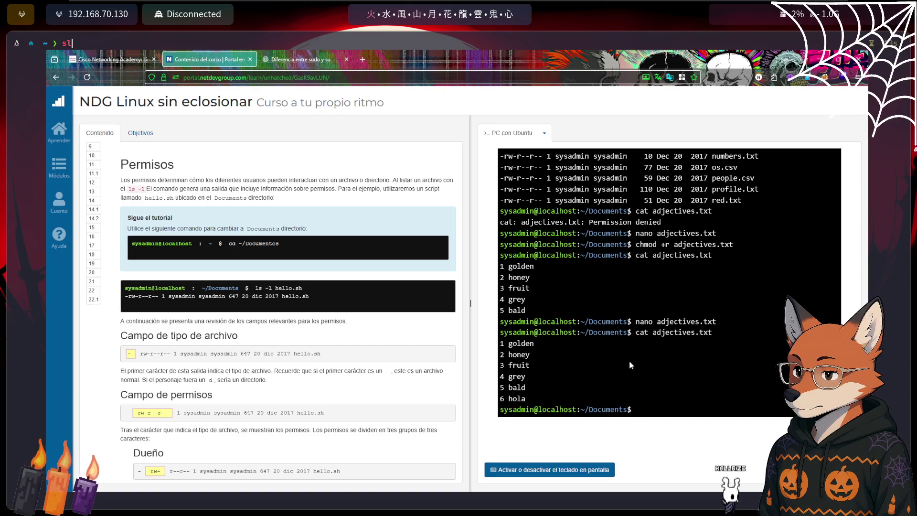
pyautogui.hotkey('ctrl', 'l')
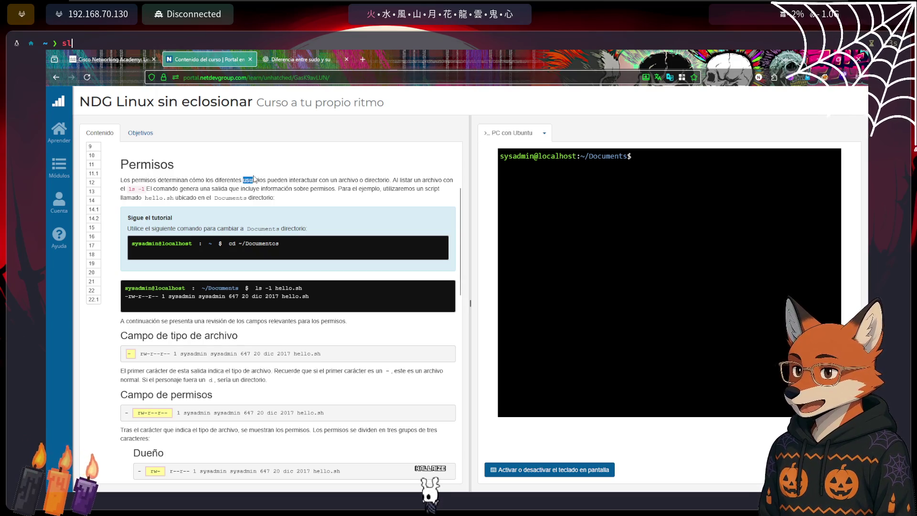
pyautogui.doubleClick(349, 180)
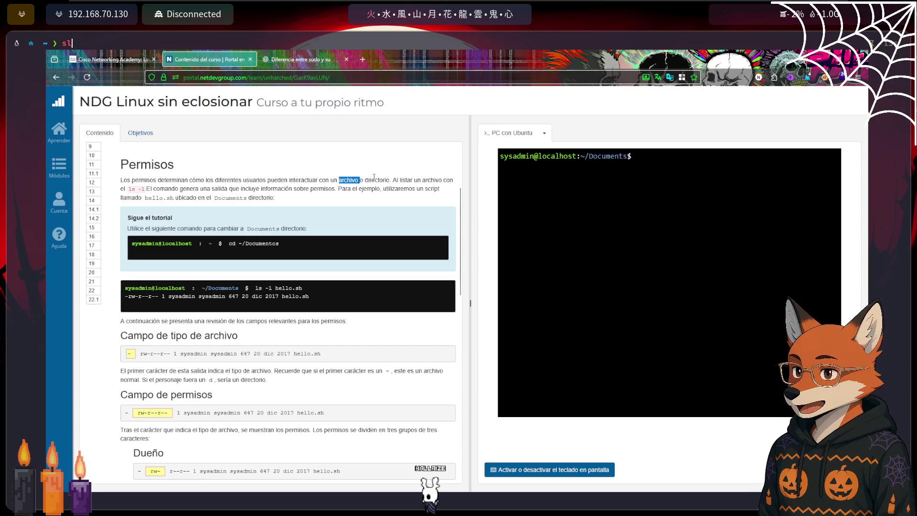
pyautogui.doubleClick(376, 180)
pyautogui.doubleClick(341, 180)
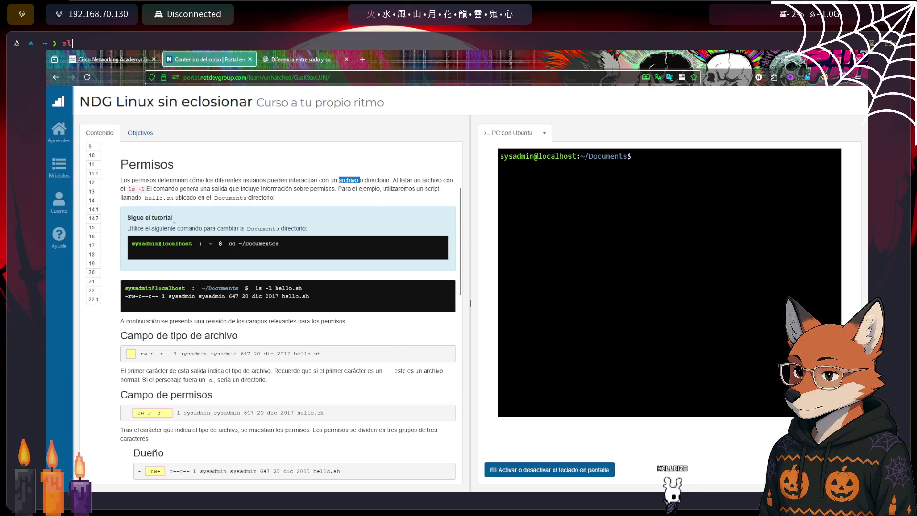
pyautogui.scroll(-1, 174, 225)
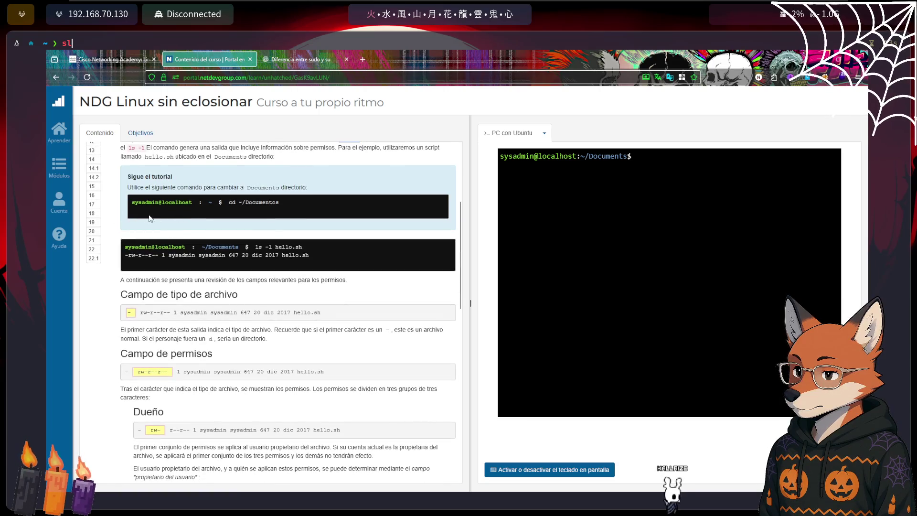
pyautogui.scroll(-1, 140, 214)
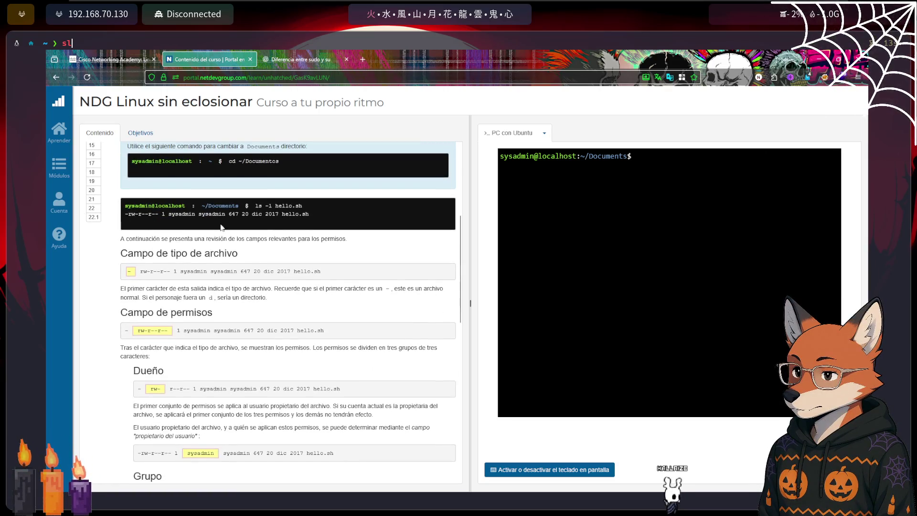
pyautogui.scroll(-1, 191, 215)
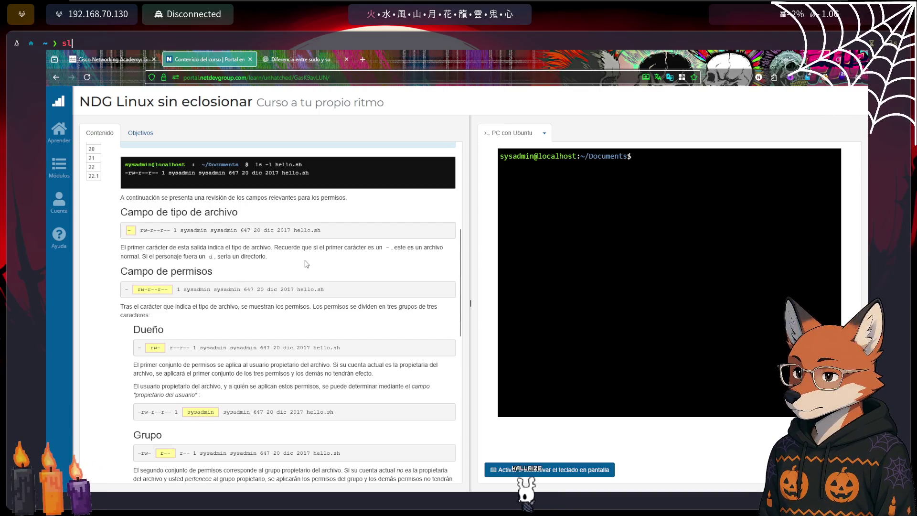
pyautogui.scroll(-2, 168, 289)
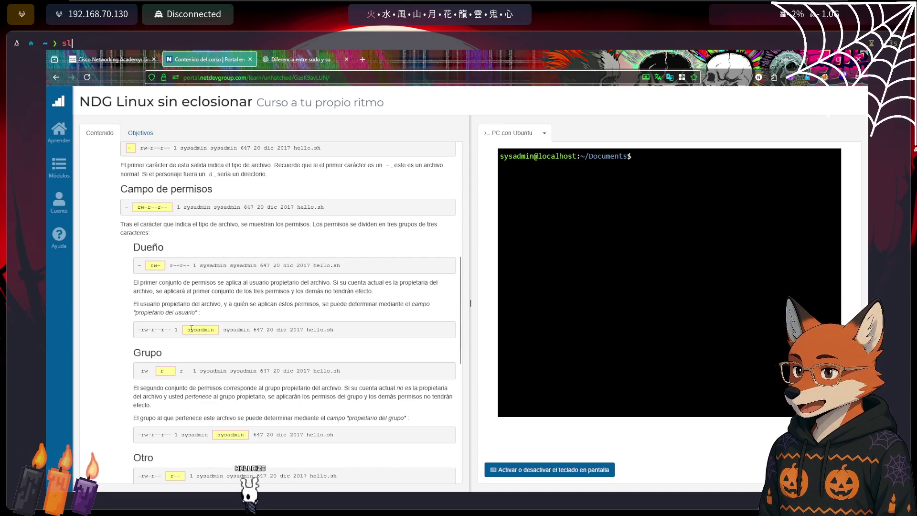
pyautogui.scroll(-2, 174, 287)
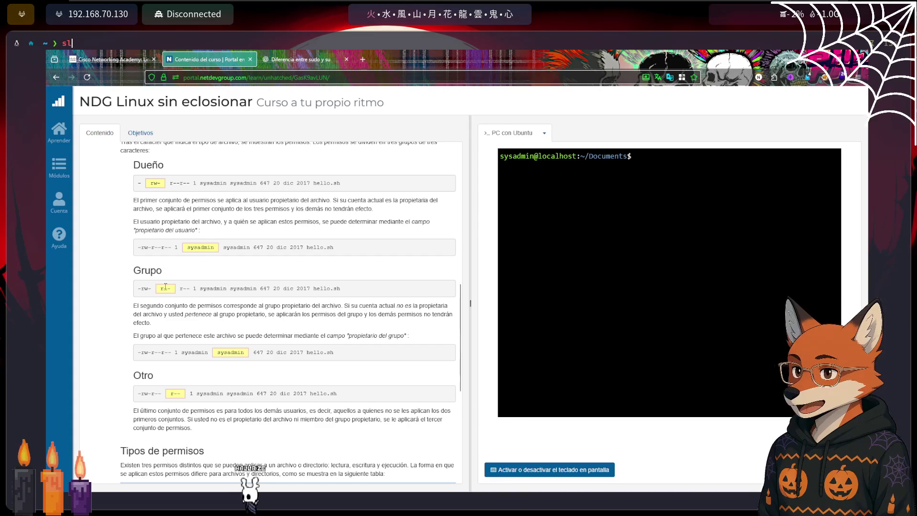
# Run ls -l in Documents, correcting the mistyped lls command
pyautogui.click(644, 242)
pyautogui.write('lls -l')
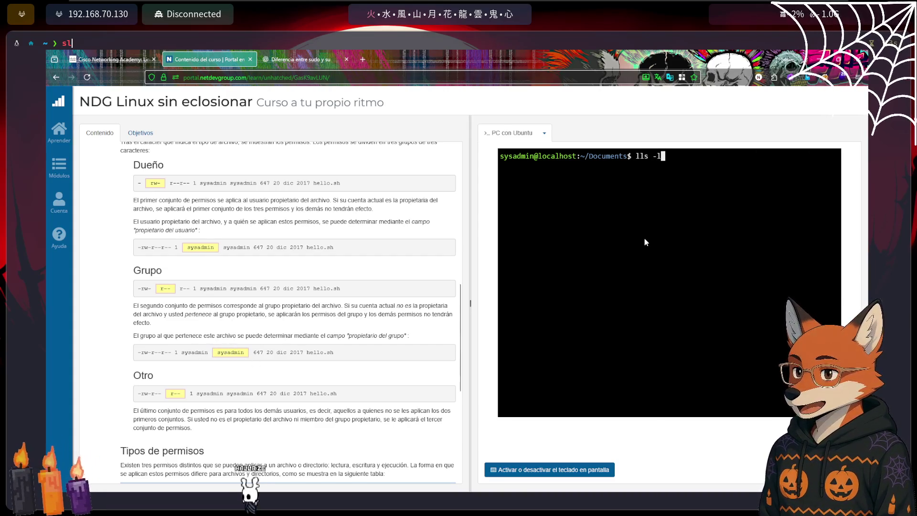
pyautogui.press('Home')
pyautogui.press('Delete')
pyautogui.press('End')
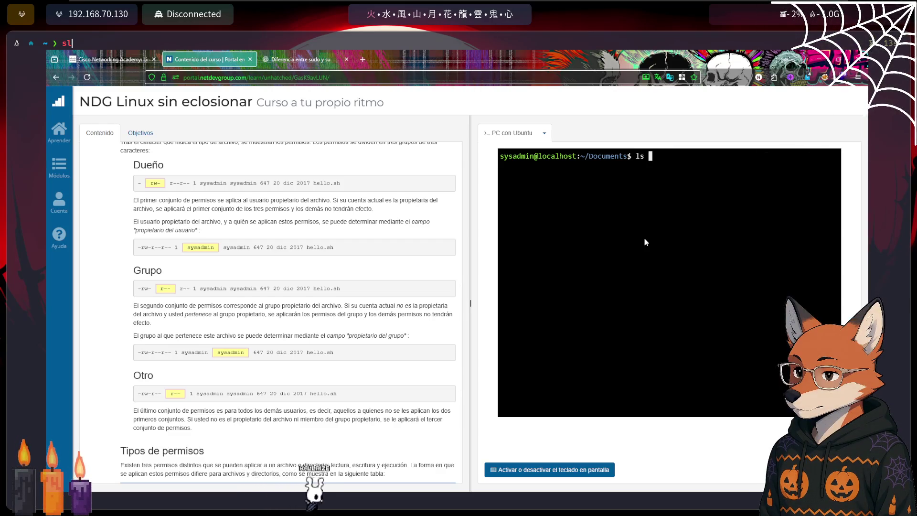
pyautogui.press('Return')
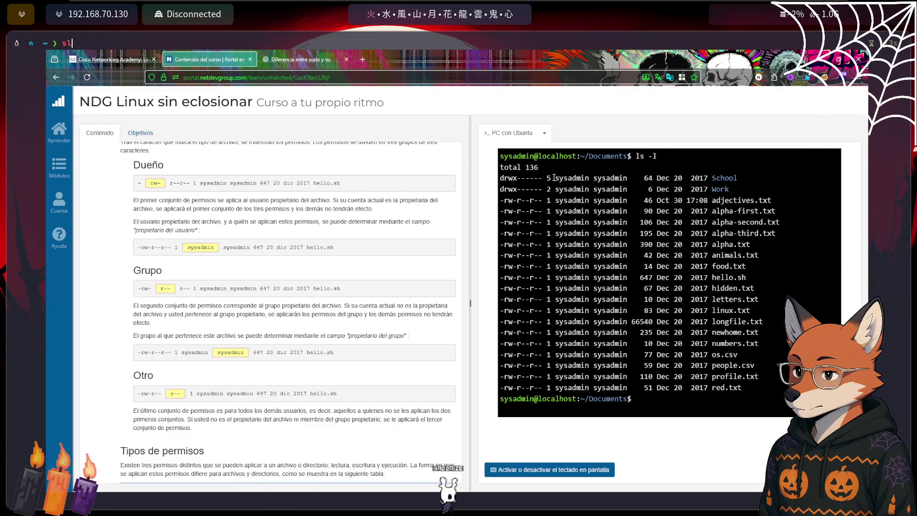
# Highlight the owner and group sysadmin columns in the School row
pyautogui.doubleClick(571, 178)
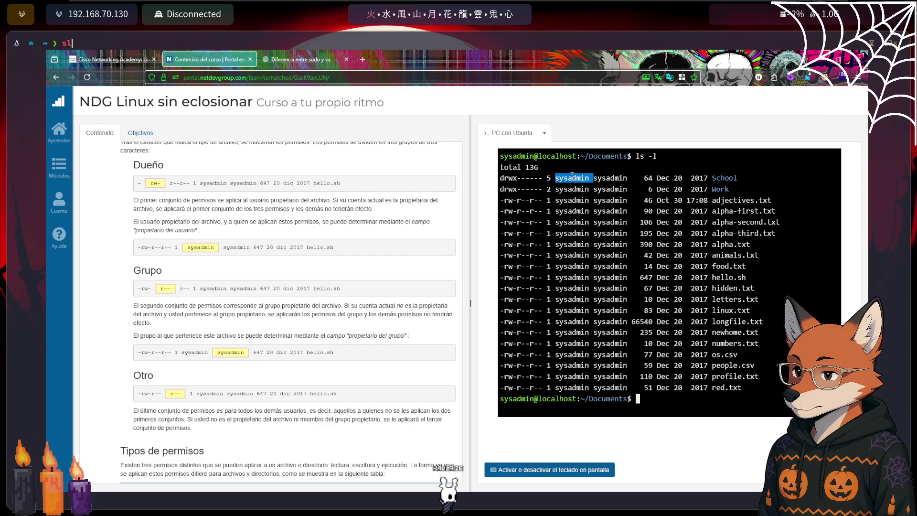
pyautogui.doubleClick(597, 178)
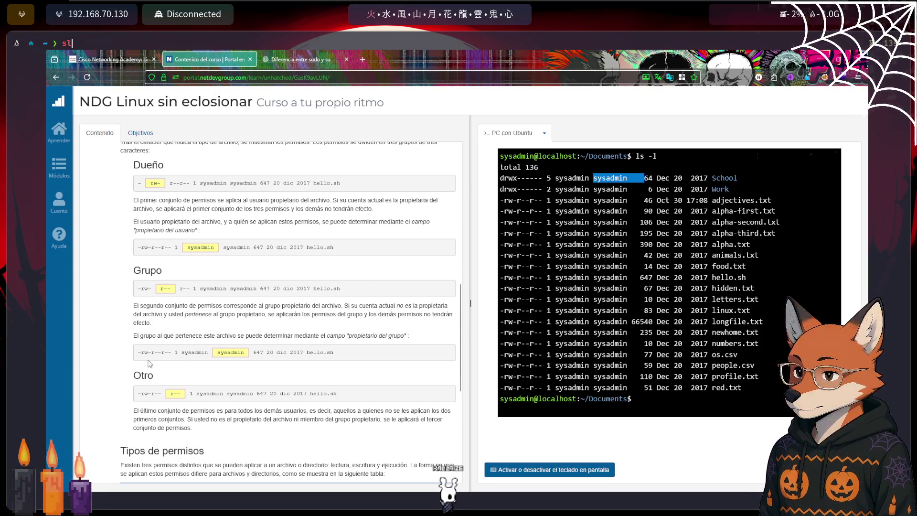
pyautogui.scroll(-1, 152, 363)
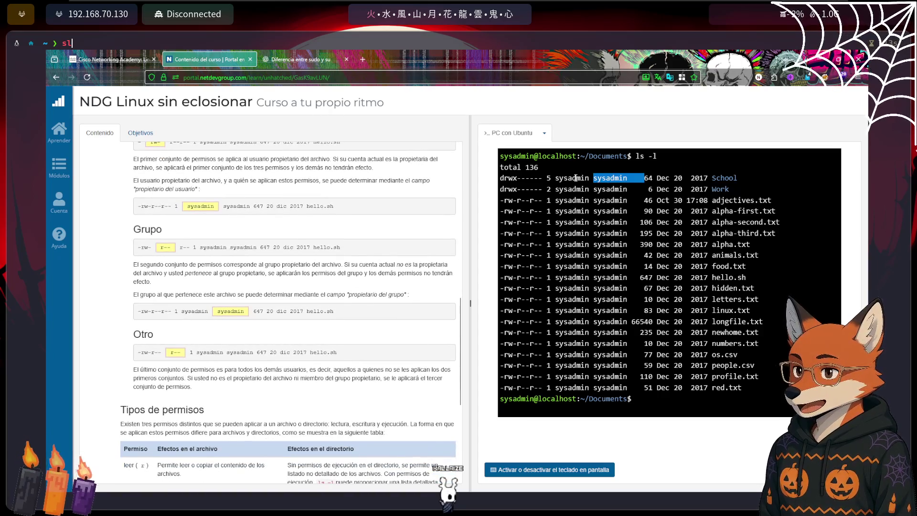
pyautogui.doubleClick(573, 177)
pyautogui.click(613, 174)
pyautogui.doubleClick(613, 177)
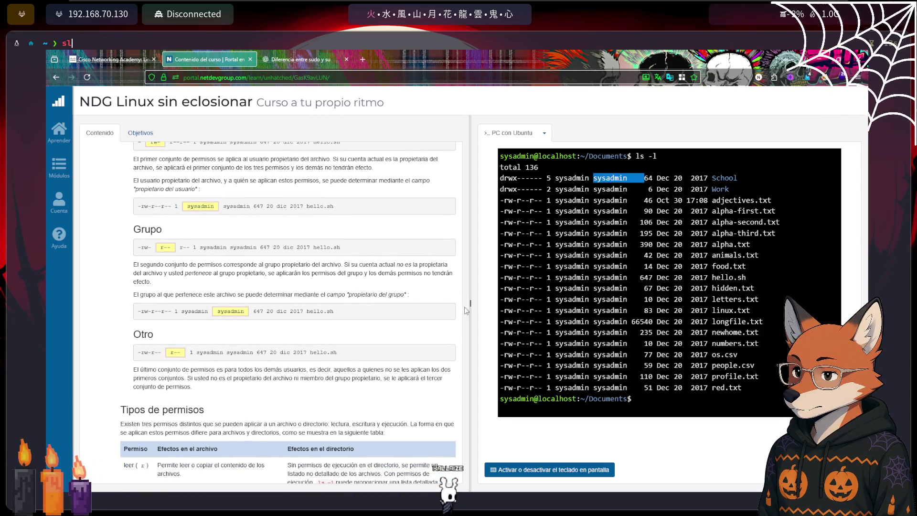
pyautogui.scroll(-1, 132, 300)
pyautogui.scroll(-4, 131, 300)
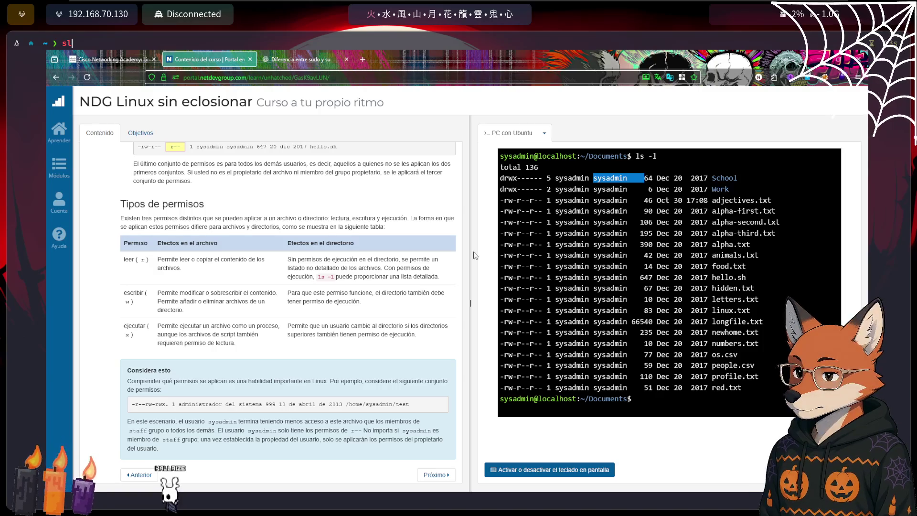
# Highlight the directory read-permission note, return home with cd .., and list Documents/
pyautogui.moveTo(440, 277)
pyautogui.mouseDown()
pyautogui.moveTo(362, 277)
pyautogui.moveTo(296, 259)
pyautogui.mouseUp()
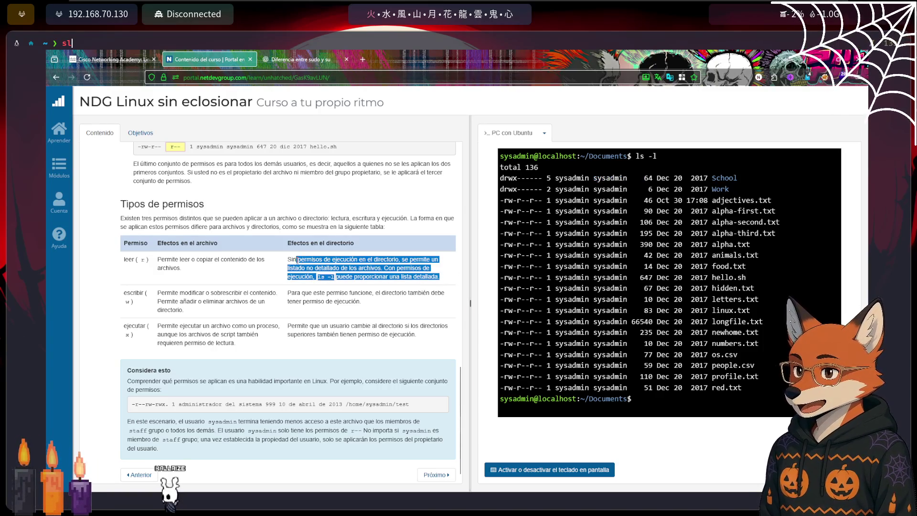
pyautogui.click(686, 398)
pyautogui.write('cd')
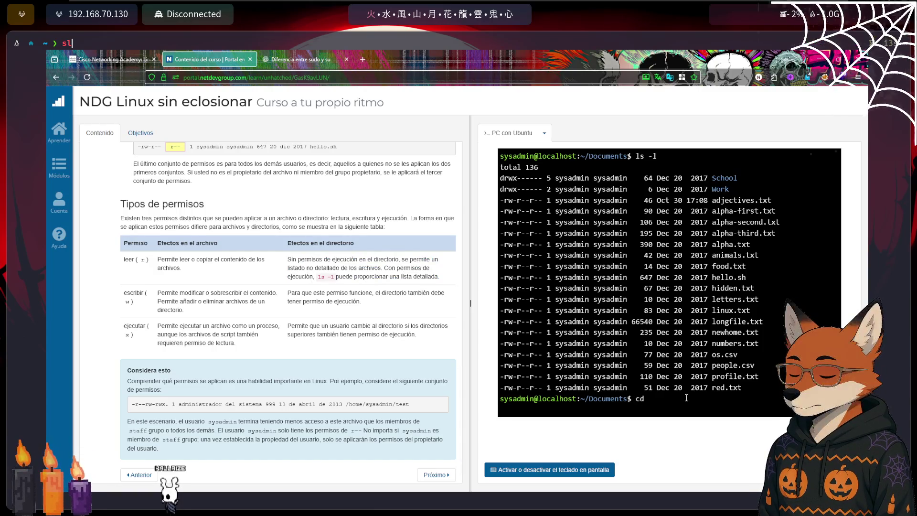
pyautogui.write(' ..')
pyautogui.press('Return')
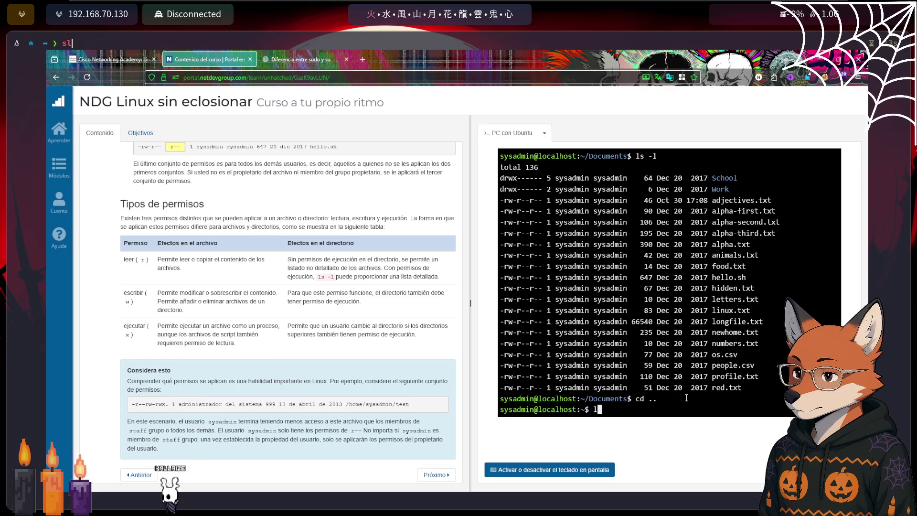
pyautogui.write('s Documents/')
pyautogui.press('Return')
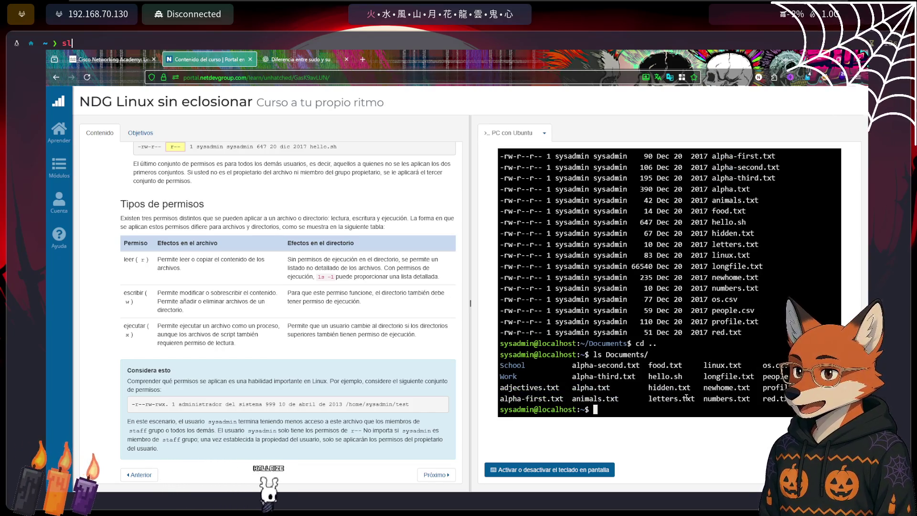
# Show a long listing of the home directories, Desktop through Videos as drwx------
pyautogui.write('ls -l')
pyautogui.press('Return')
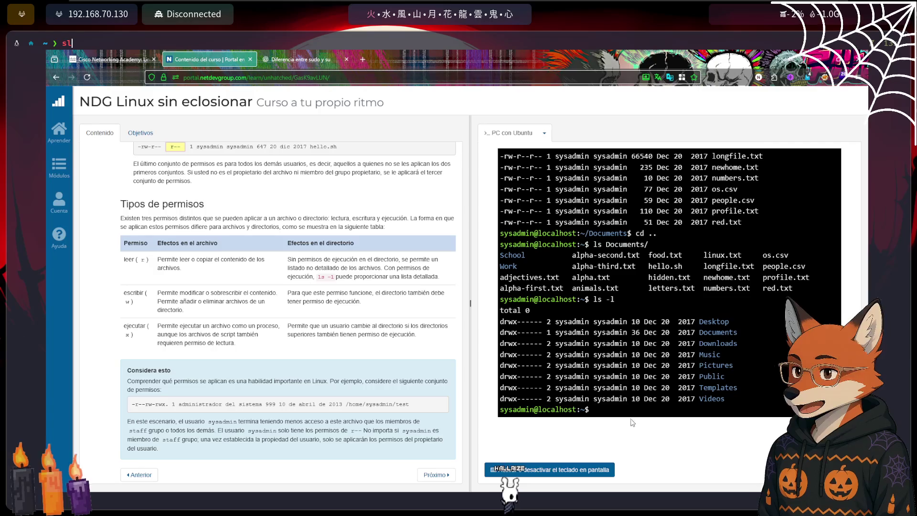
pyautogui.write('chmp')
pyautogui.press('BackSpace')
# Remove read permission from Documents with chmod -r; ls Documents/ now returns Permission denied
pyautogui.write('od -')
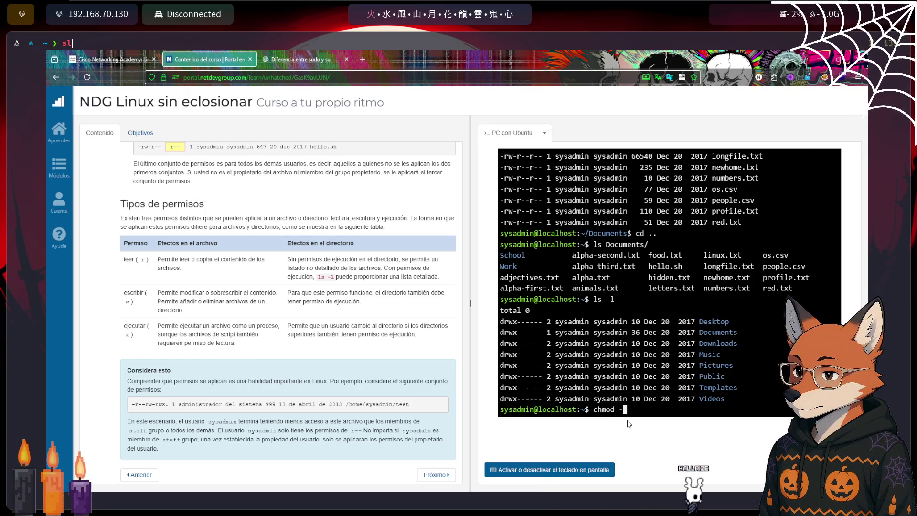
pyautogui.write('r Documents/')
pyautogui.press('Return')
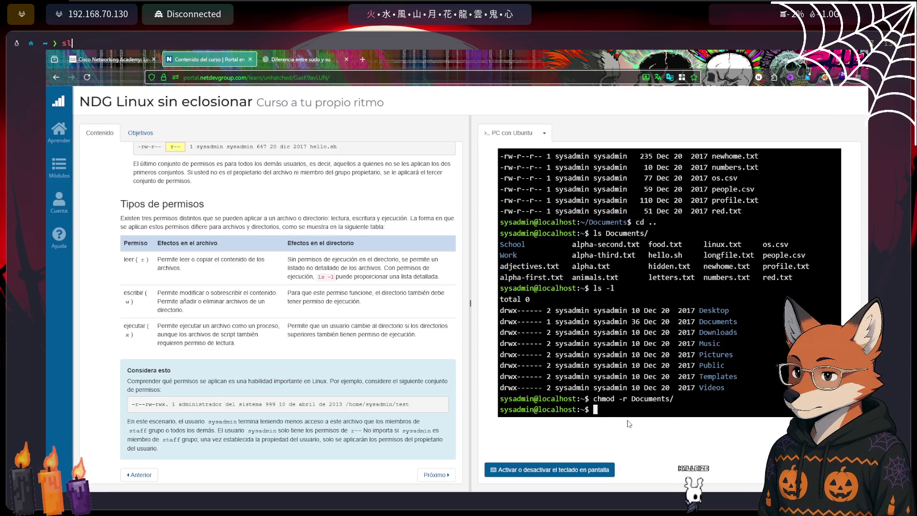
pyautogui.write('ls')
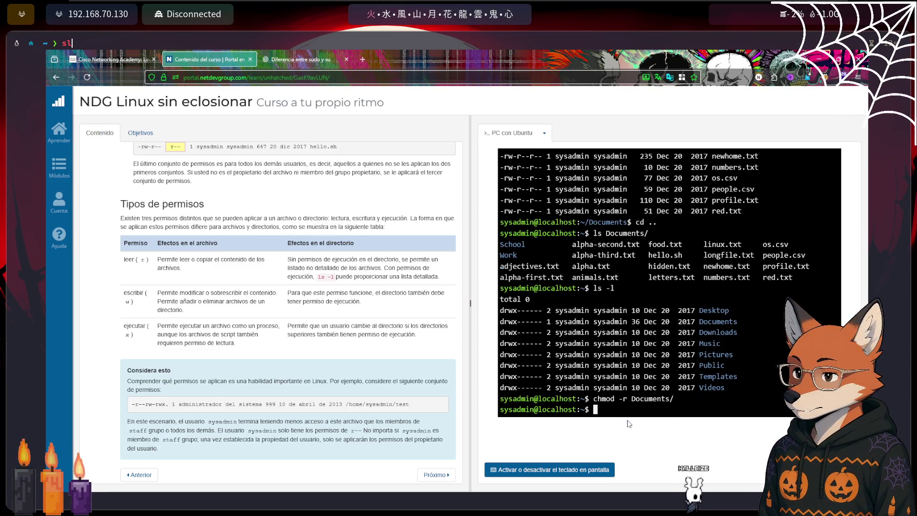
pyautogui.write(' Do')
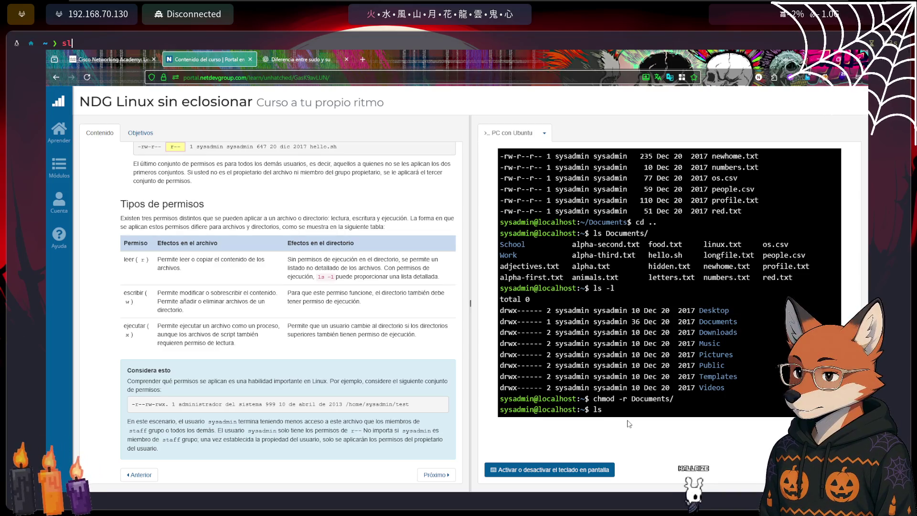
pyautogui.write('cuments/')
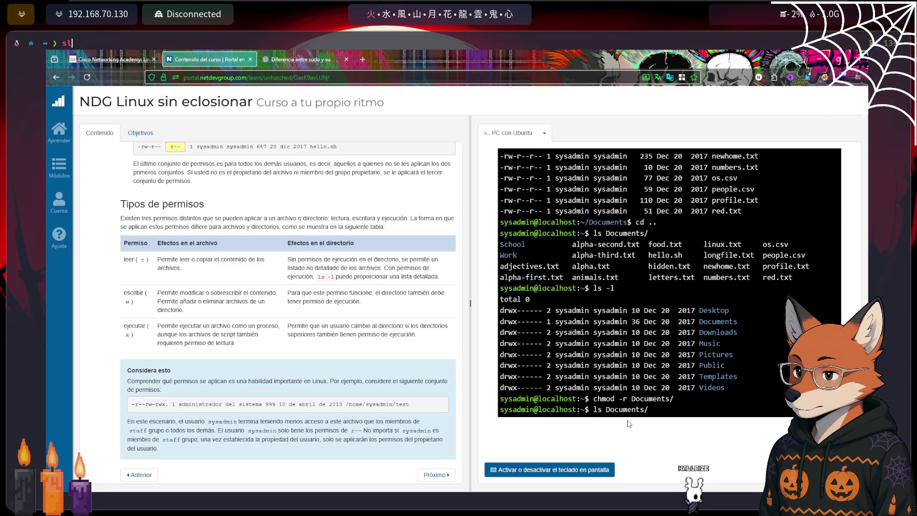
pyautogui.press('Return')
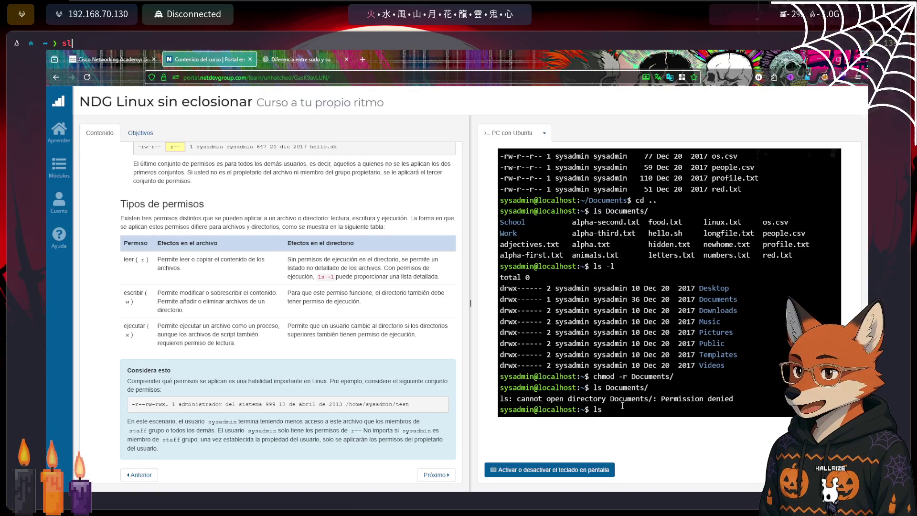
# Re-list the home folder and highlight Documents showing d-wx------
pyautogui.press('Return')
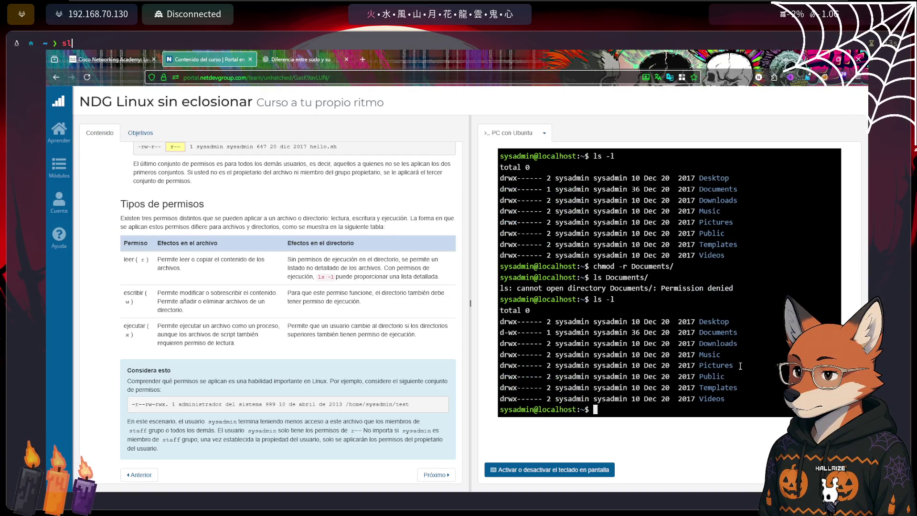
pyautogui.tripleClick(506, 332)
pyautogui.click(609, 409)
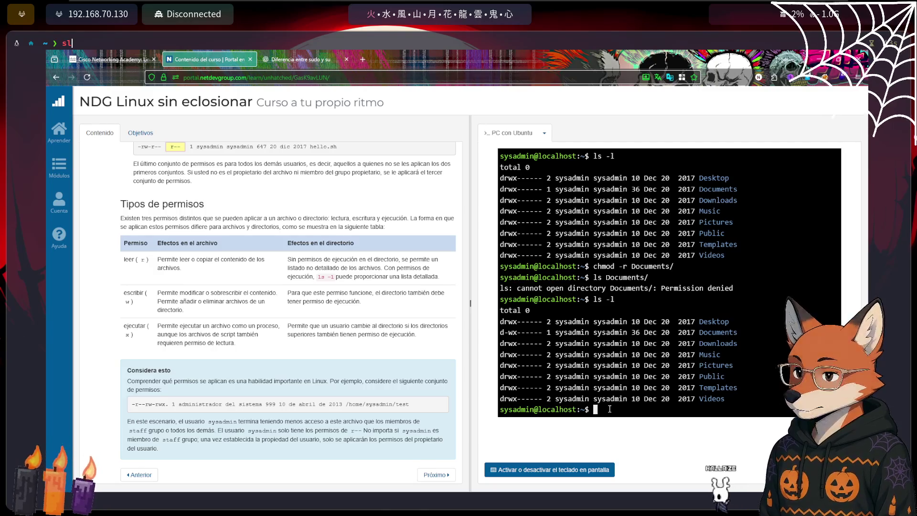
pyautogui.write('hmod')
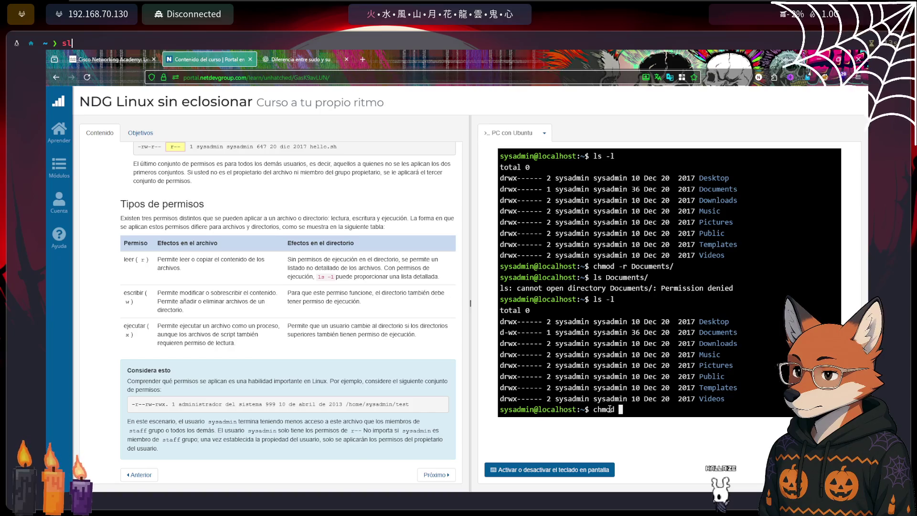
pyautogui.write(' +g rr')
# Run chmod +g r Documents/, which fails with 'cannot access r'
pyautogui.press('BackSpace')
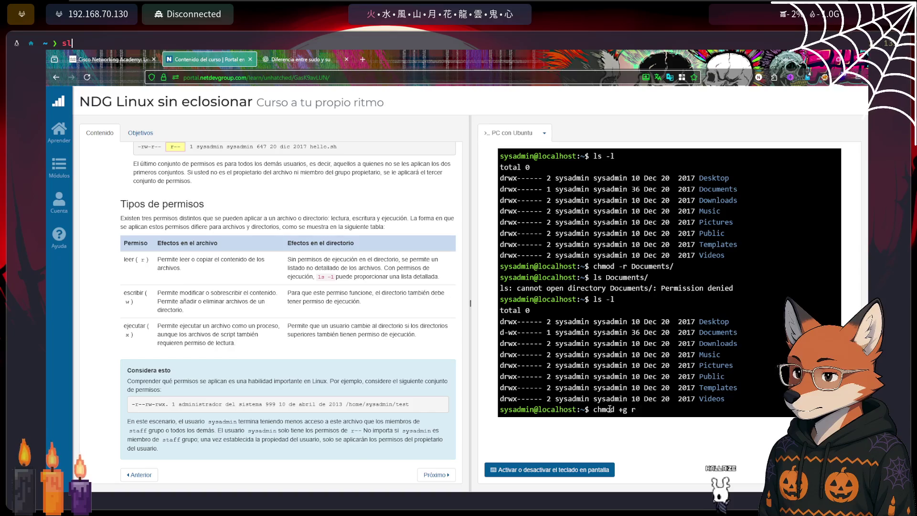
pyautogui.write('oc')
pyautogui.press('Tab')
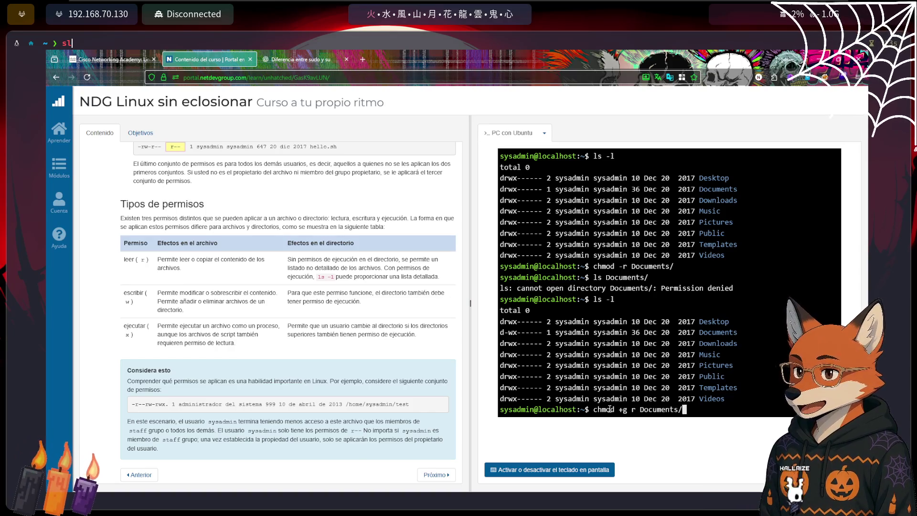
pyautogui.press('Return')
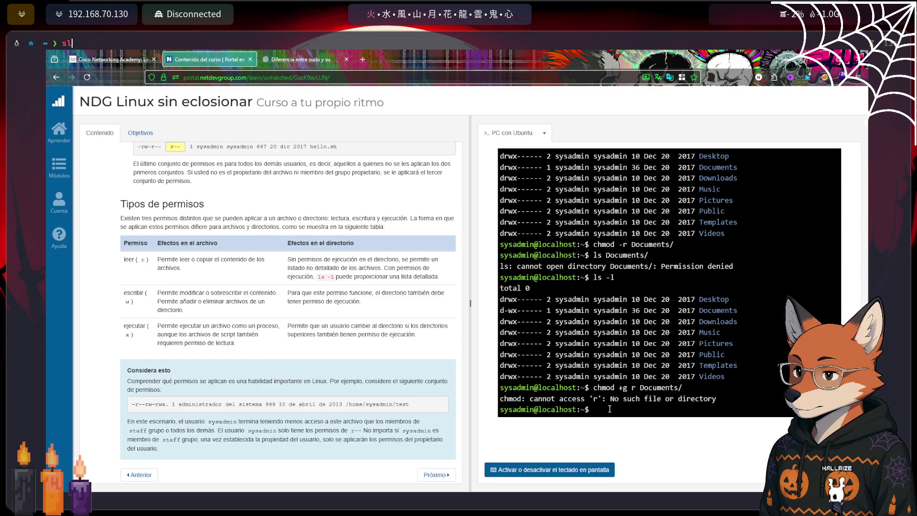
# Retry the command as chmod g +r Documents/, which fails with 'invalid mode g'
pyautogui.press('Up')
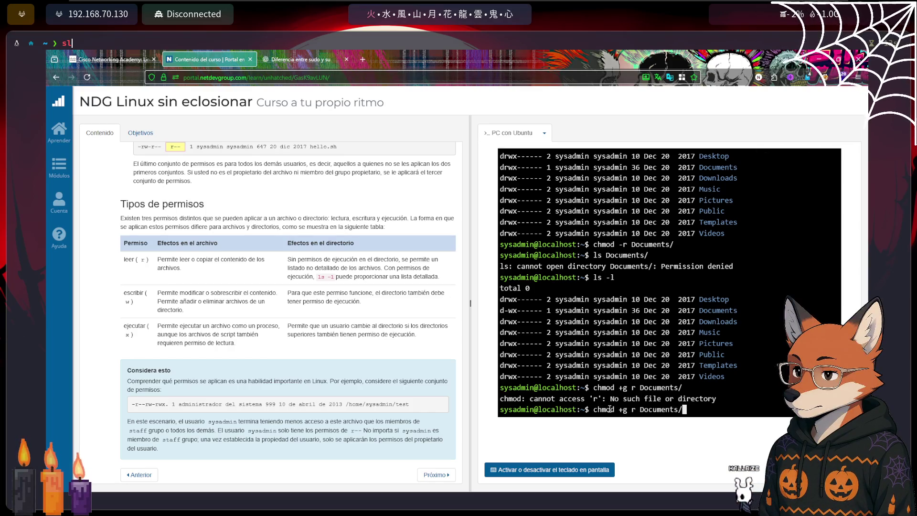
pyautogui.press('Left')
pyautogui.press('Left')
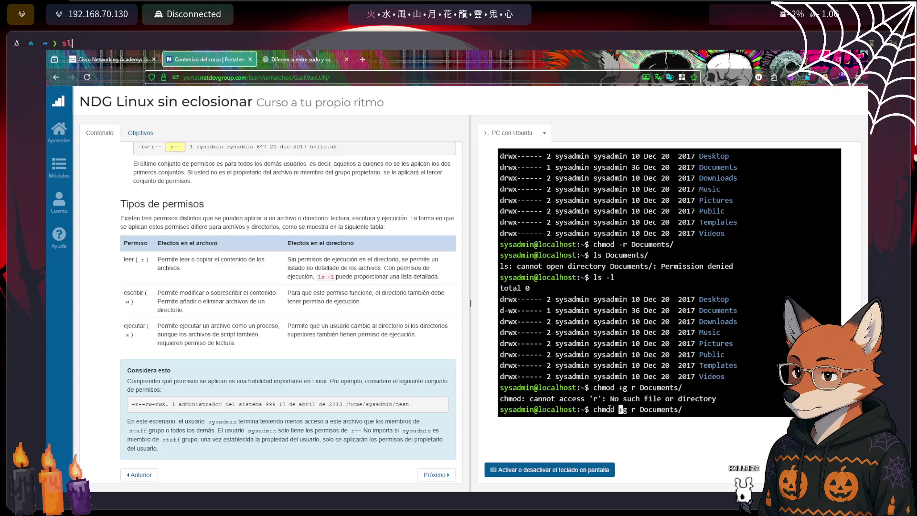
pyautogui.press('Delete')
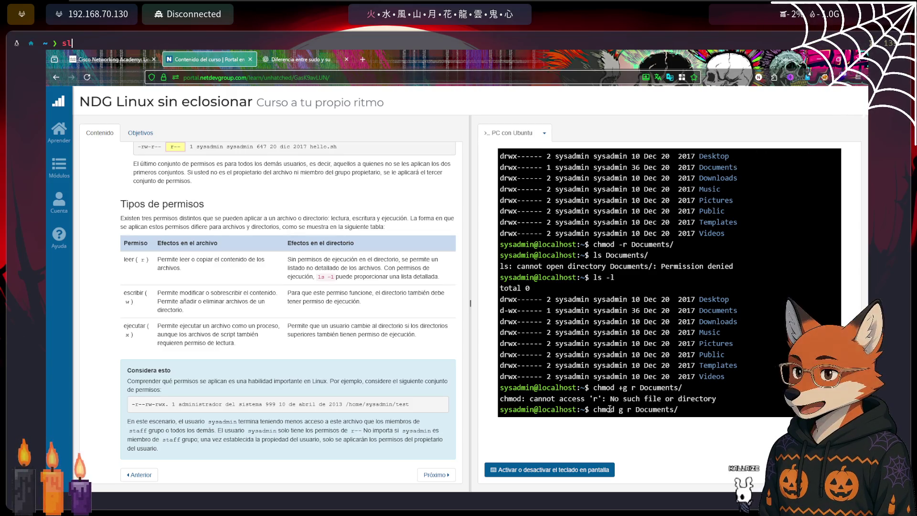
pyautogui.write('+')
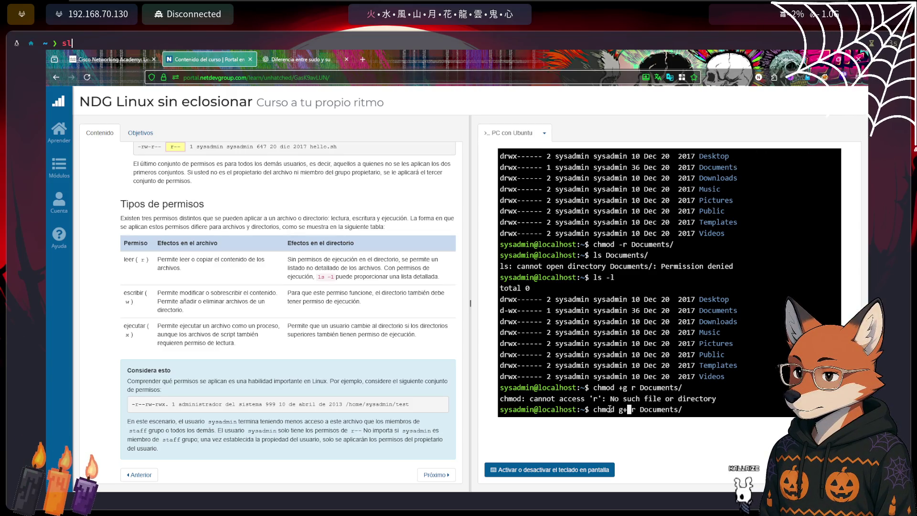
pyautogui.press('BackSpace')
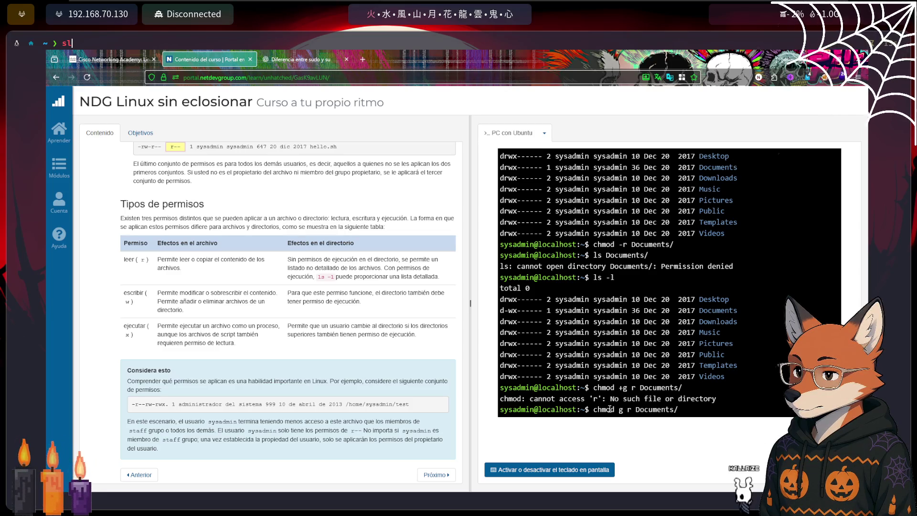
pyautogui.write('+')
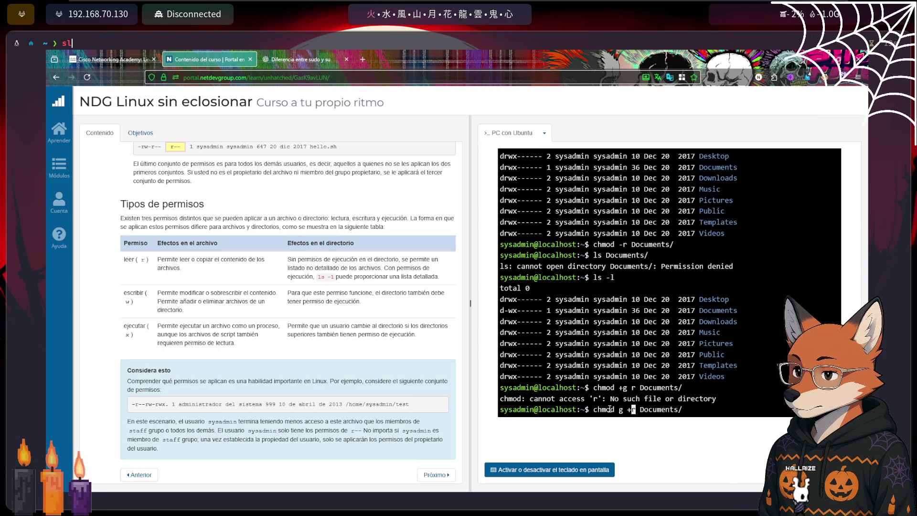
pyautogui.press('Return')
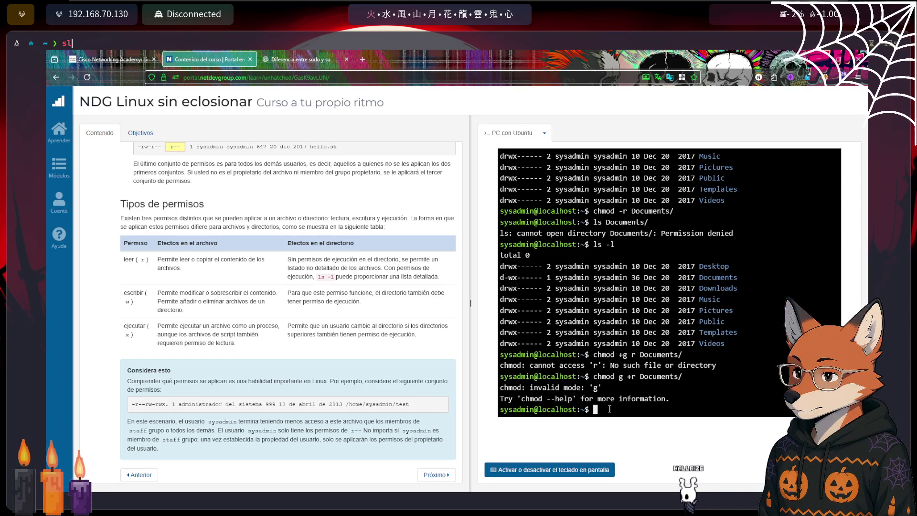
# Recall the last chmod command and erase its mode to begin chmod 340
pyautogui.press('Up')
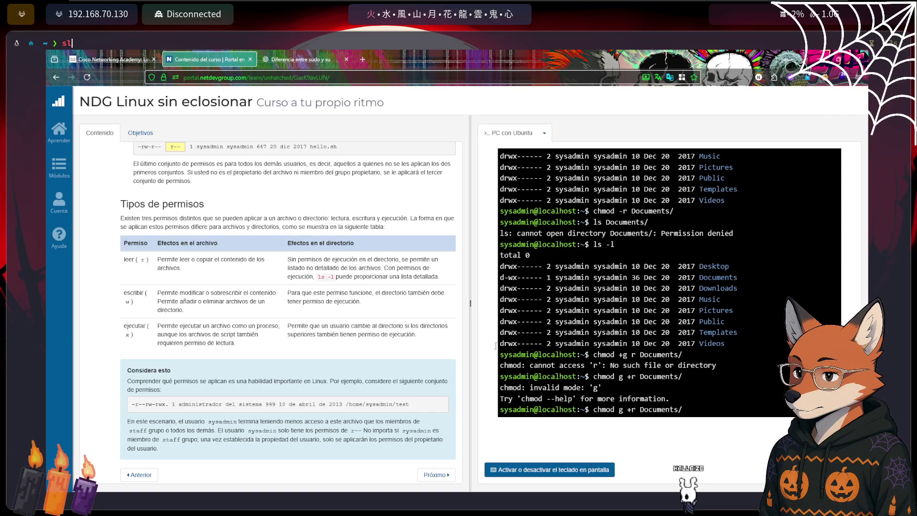
pyautogui.scroll(-1, 449, 345)
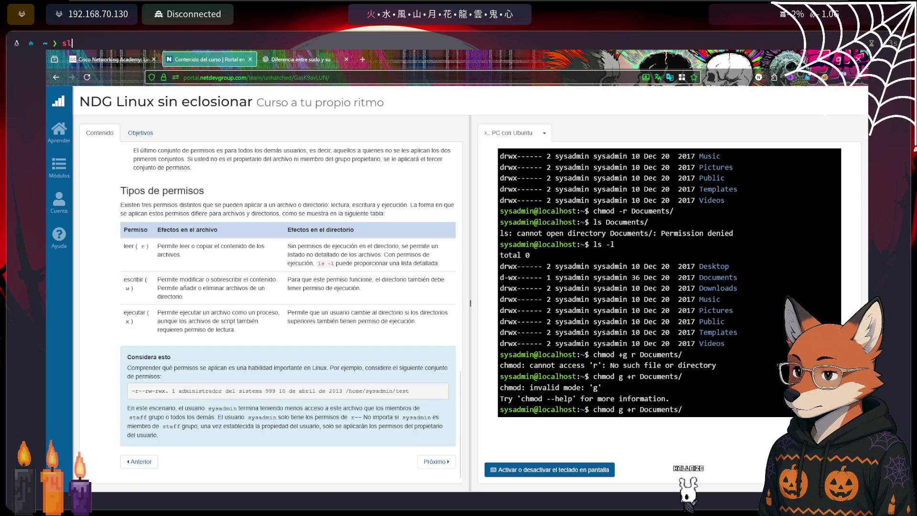
pyautogui.press('BackSpace')
pyautogui.press('BackSpace')
pyautogui.press('BackSpace')
pyautogui.press('BackSpace')
pyautogui.press('BackSpace')
pyautogui.press('BackSpace')
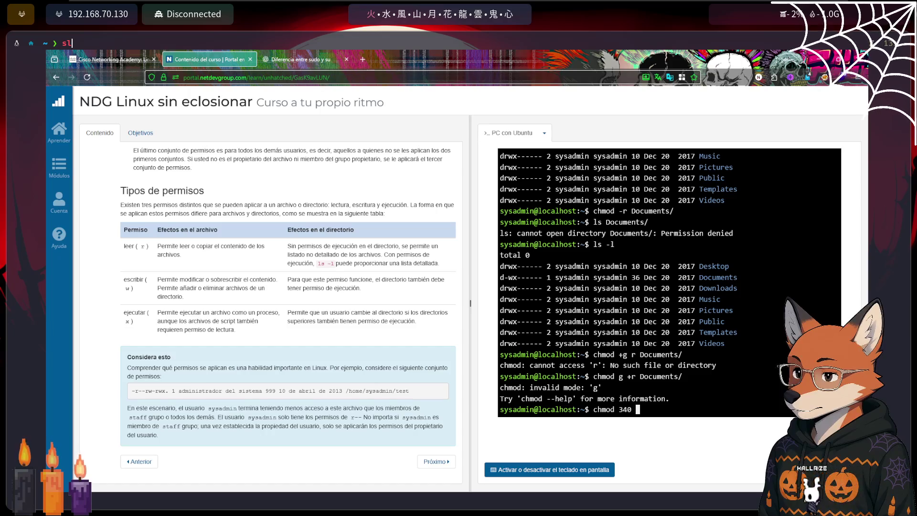
# Run chmod 340 Documents/ and confirm its d-wxr----- mode with ls -l
pyautogui.write('cuments/')
pyautogui.press('Return')
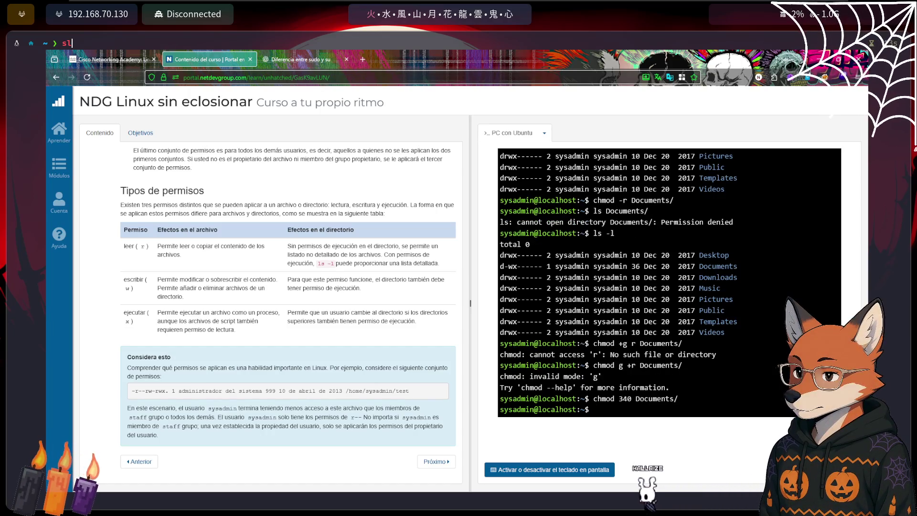
pyautogui.write('ls -l')
pyautogui.press('Return')
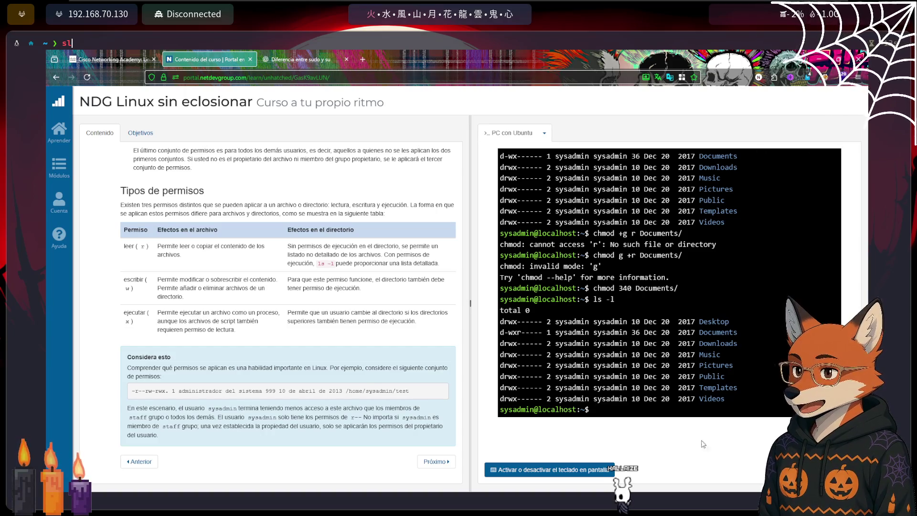
pyautogui.doubleClick(615, 332)
pyautogui.doubleClick(571, 332)
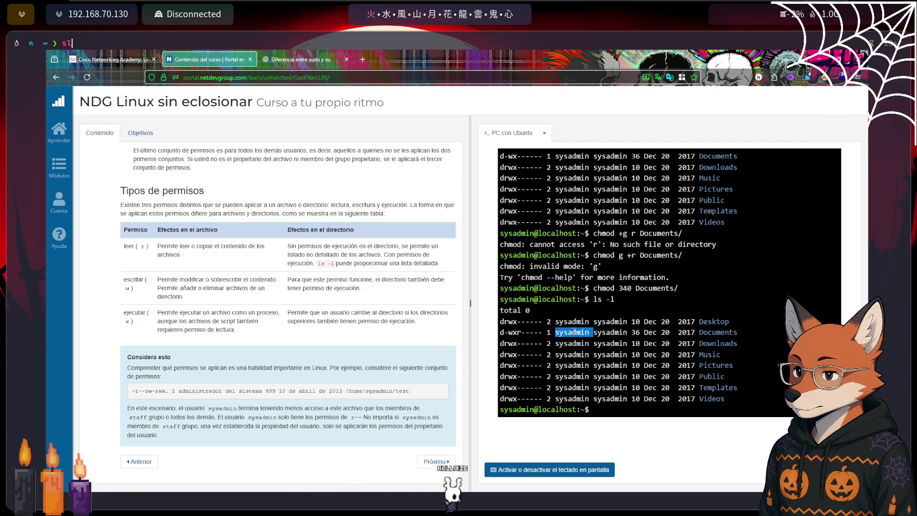
pyautogui.click(525, 333)
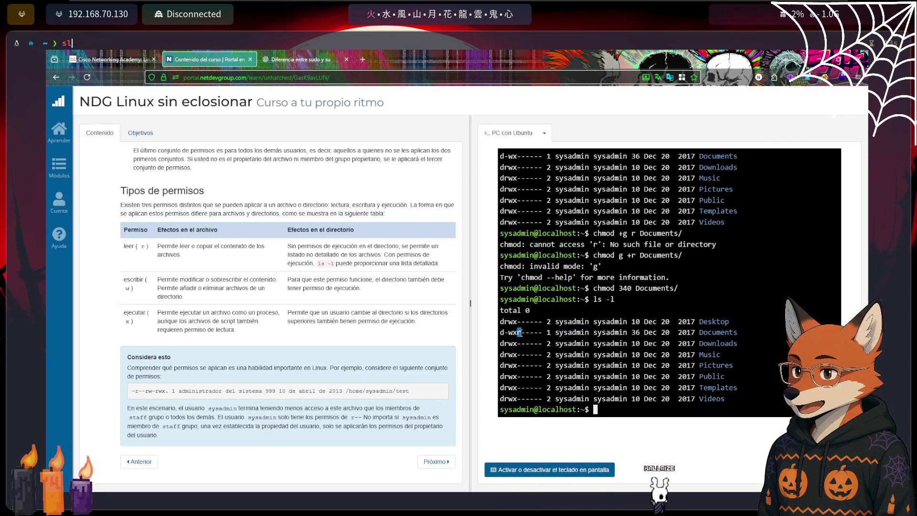
pyautogui.click(603, 405)
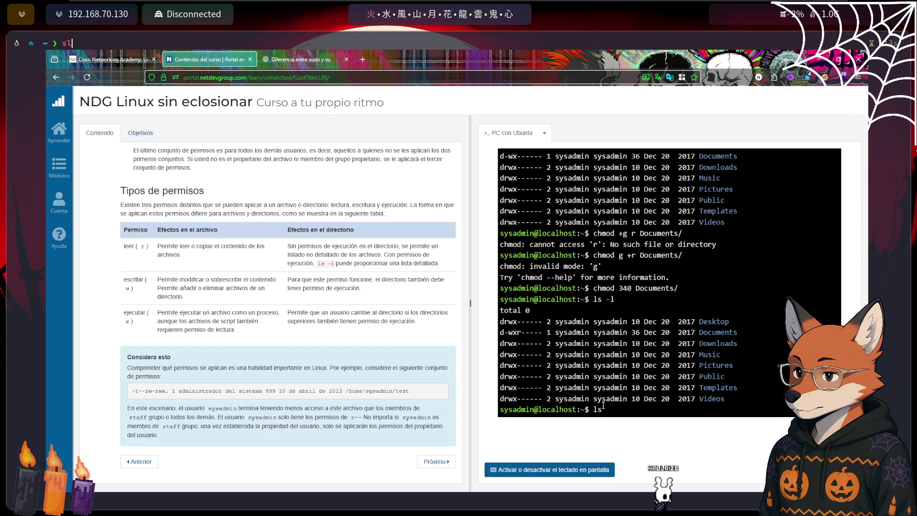
# Try listing Documents/, which still returns Permission denied
pyautogui.write('Documents/')
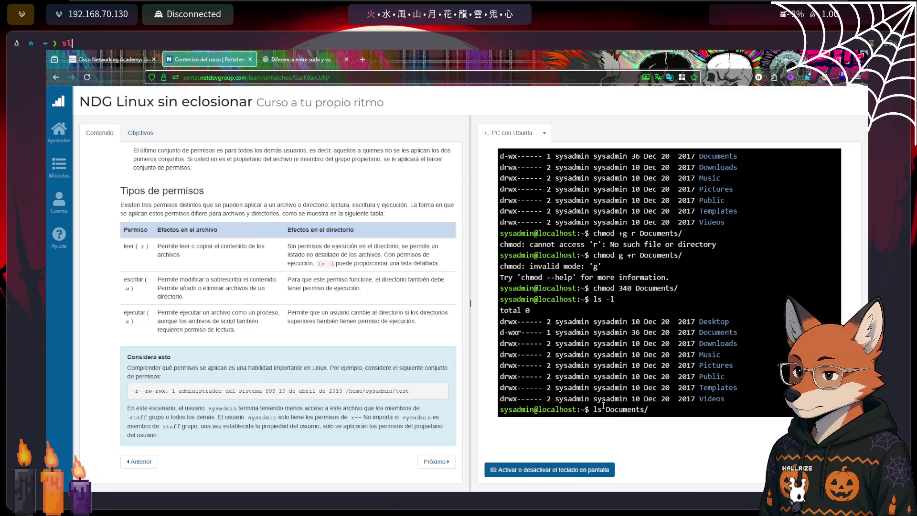
pyautogui.press('Return')
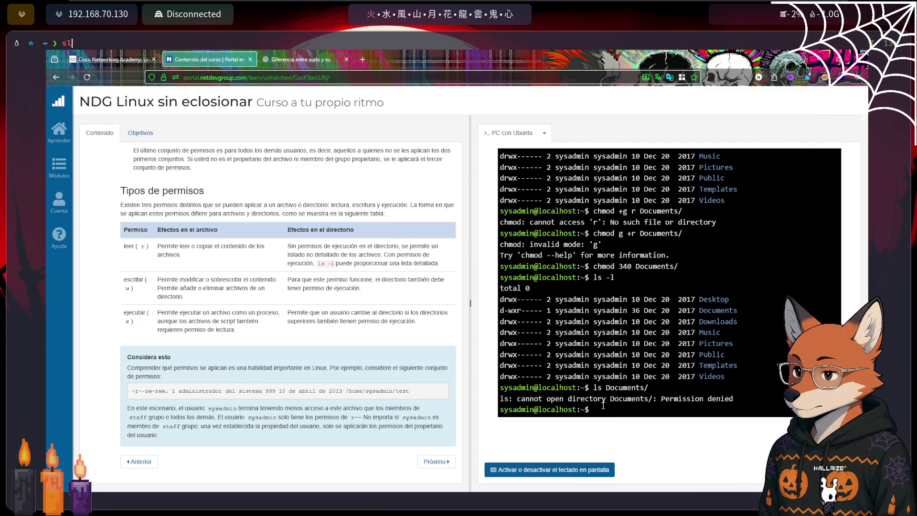
pyautogui.tripleClick(506, 310)
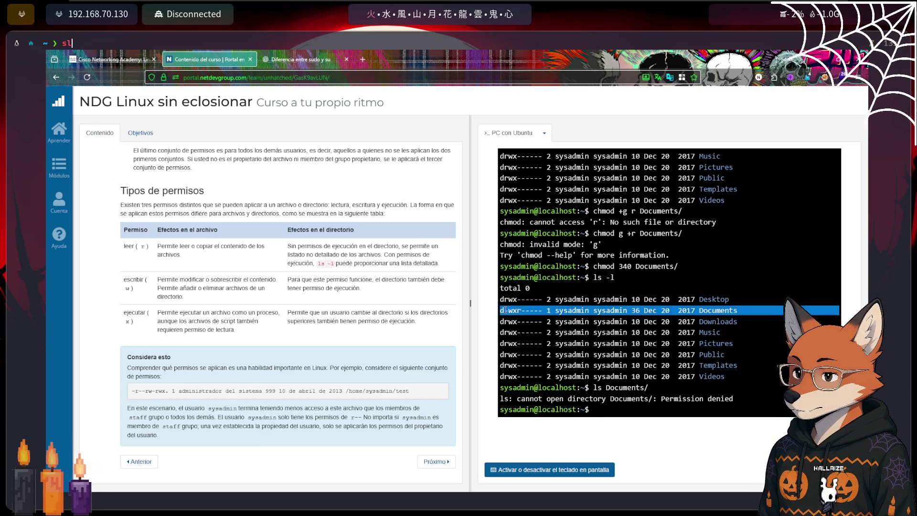
pyautogui.click(506, 311)
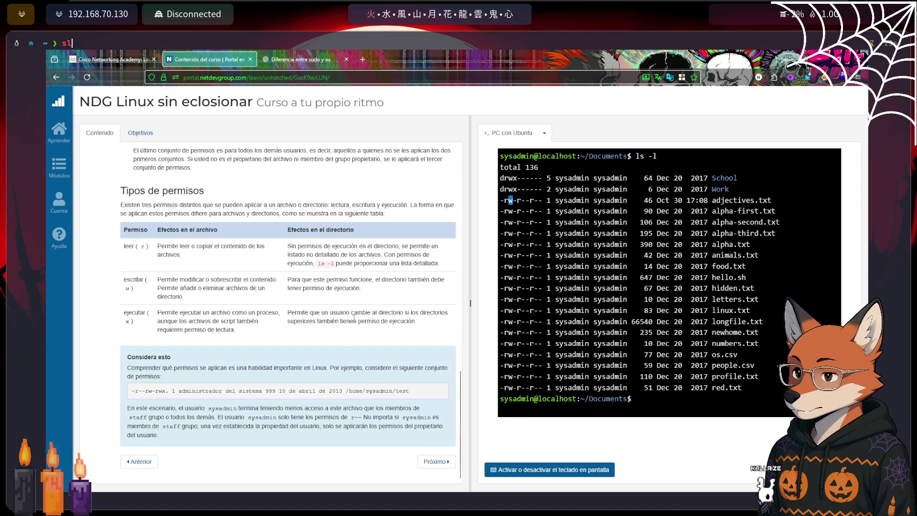
# Show the lesson in original English, run tree in the lab, then minimize the browser
pyautogui.click(671, 78)
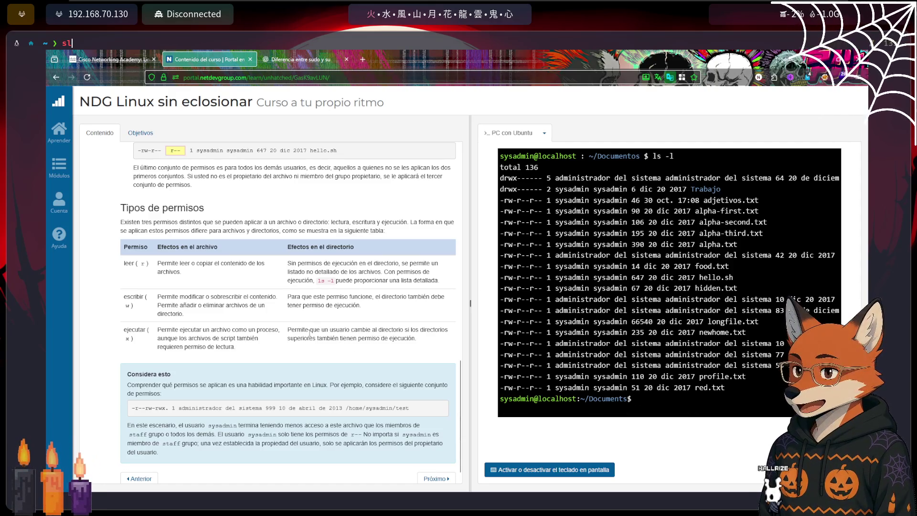
pyautogui.moveTo(294, 329); pyautogui.dragTo(390, 328)
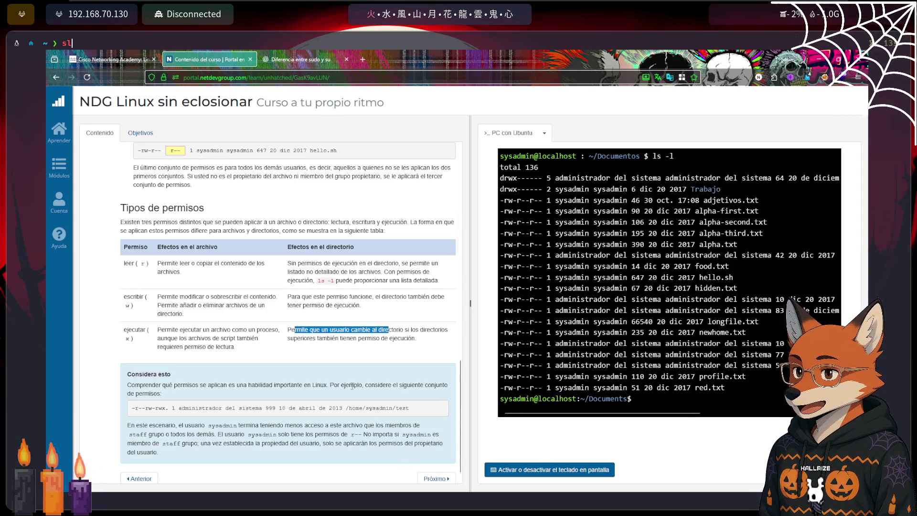
pyautogui.click(681, 403)
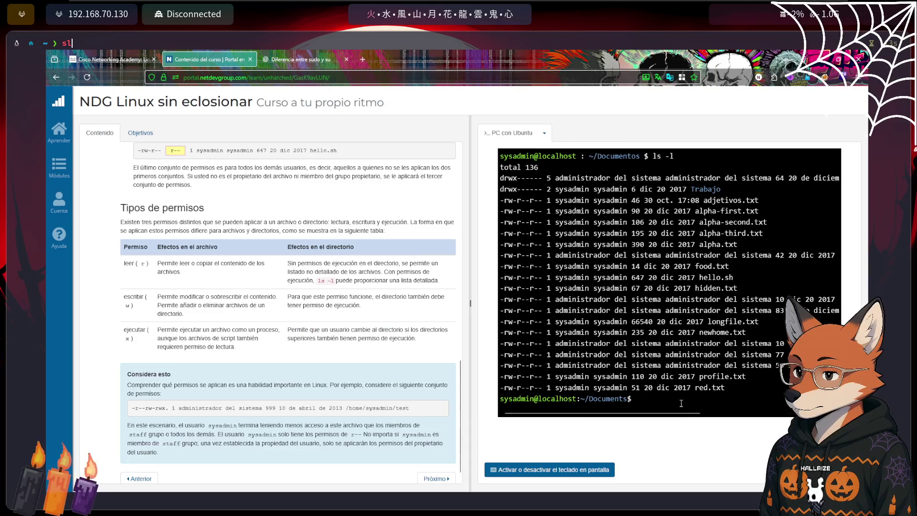
pyautogui.press('Return')
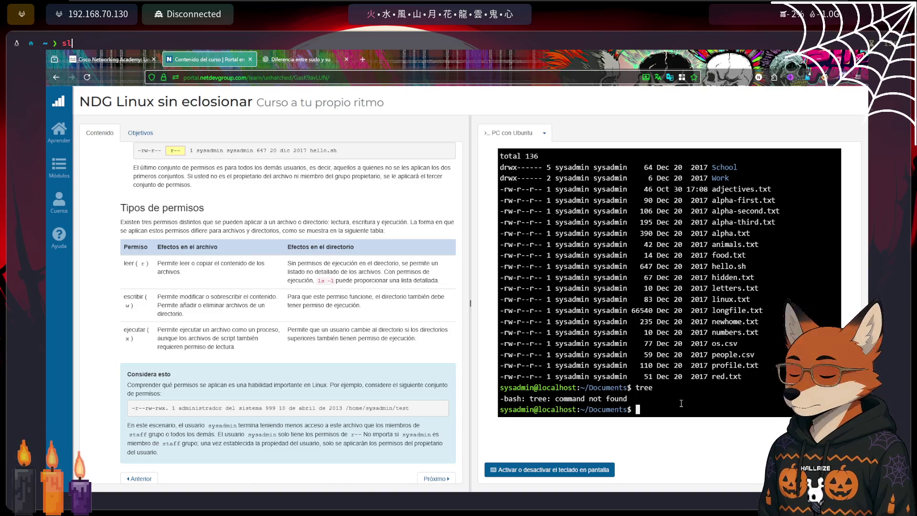
pyautogui.click(817, 54)
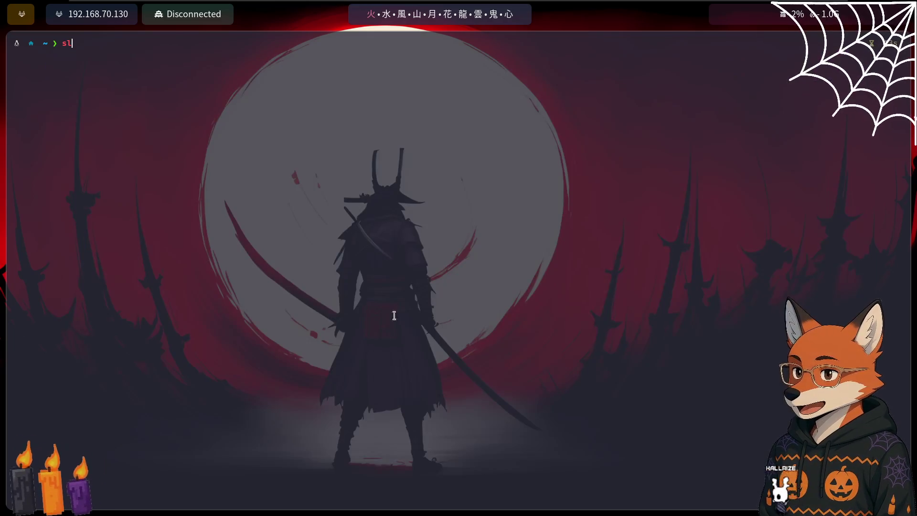
# Navigate the local terminal into the Desktop Máquinas folder, then into Devvortex
pyautogui.write('cd d')
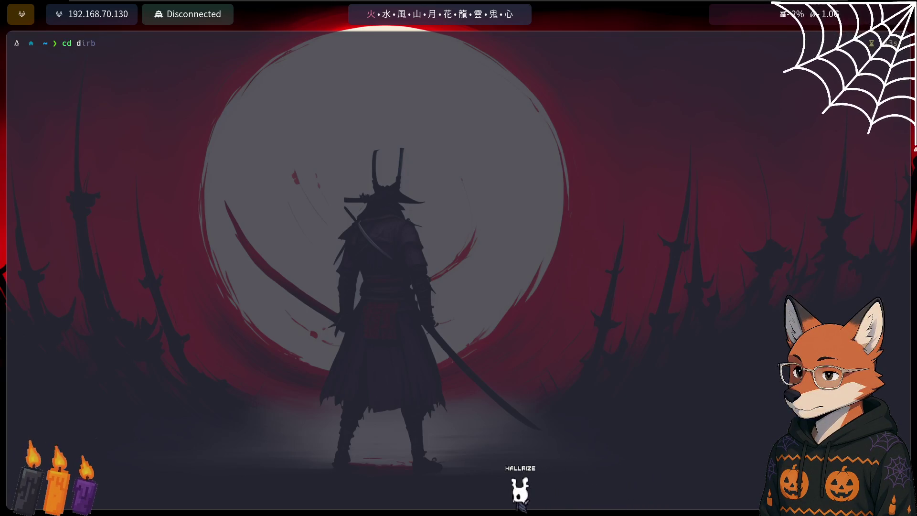
pyautogui.press('BackSpace')
pyautogui.press('BackSpace')
pyautogui.press('BackSpace')
pyautogui.write('Des')
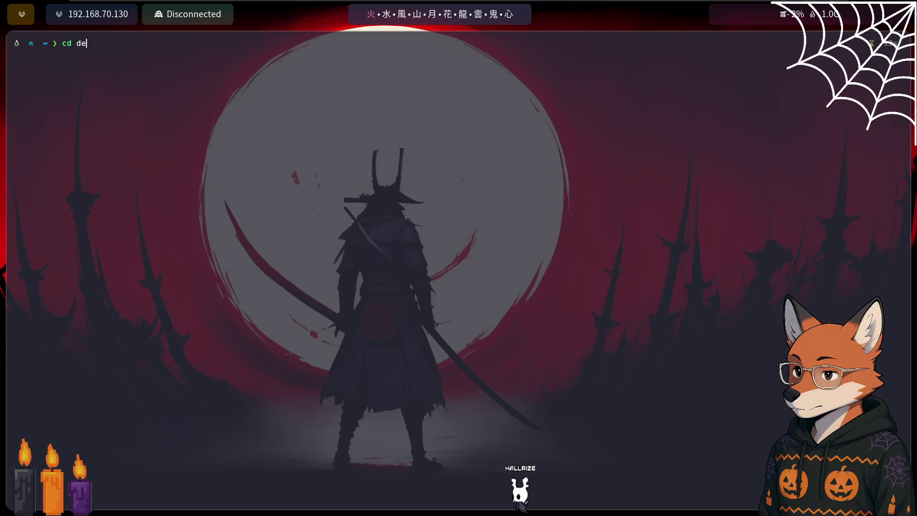
pyautogui.press('Right')
pyautogui.press('BackSpace')
pyautogui.press('BackSpace')
pyautogui.press('BackSpace')
pyautogui.press('BackSpace')
pyautogui.press('BackSpace')
pyautogui.press('BackSpace')
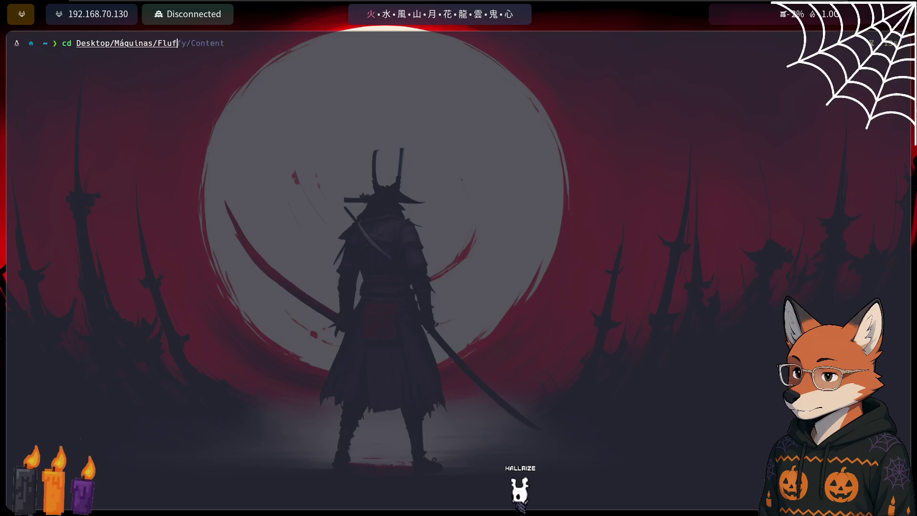
pyautogui.press('Return')
pyautogui.write('cd dev')
pyautogui.press('Tab')
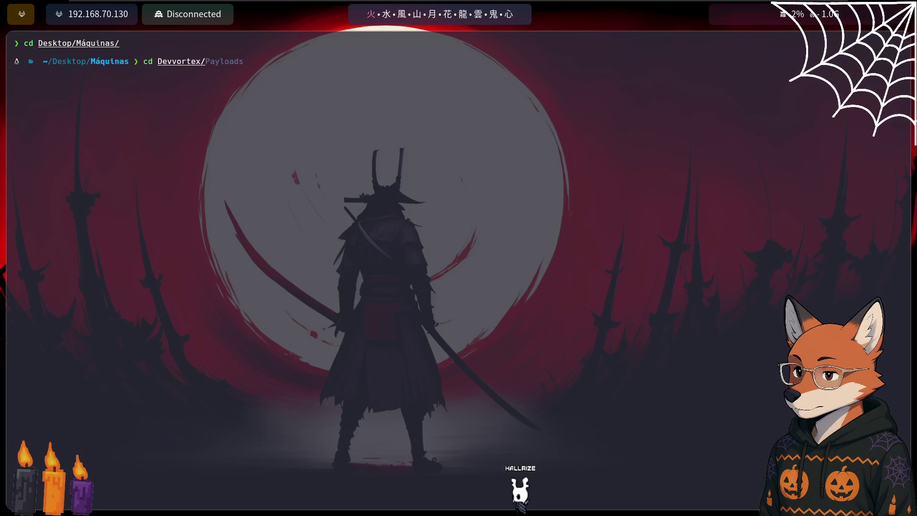
pyautogui.press('Return')
# Clear the screen and run tree, listing 4 directories and 7 files including Content and Nmap
pyautogui.hotkey('ctrl', 'l')
pyautogui.write('tree')
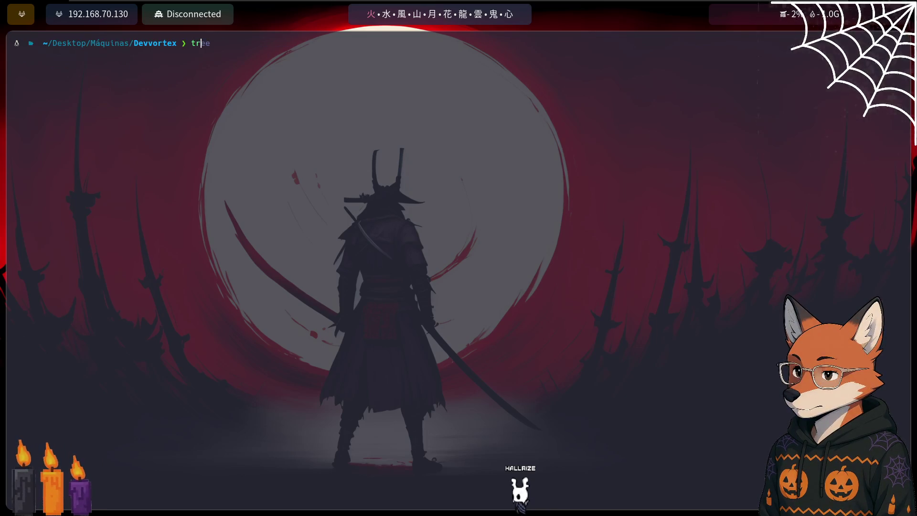
pyautogui.press('Return')
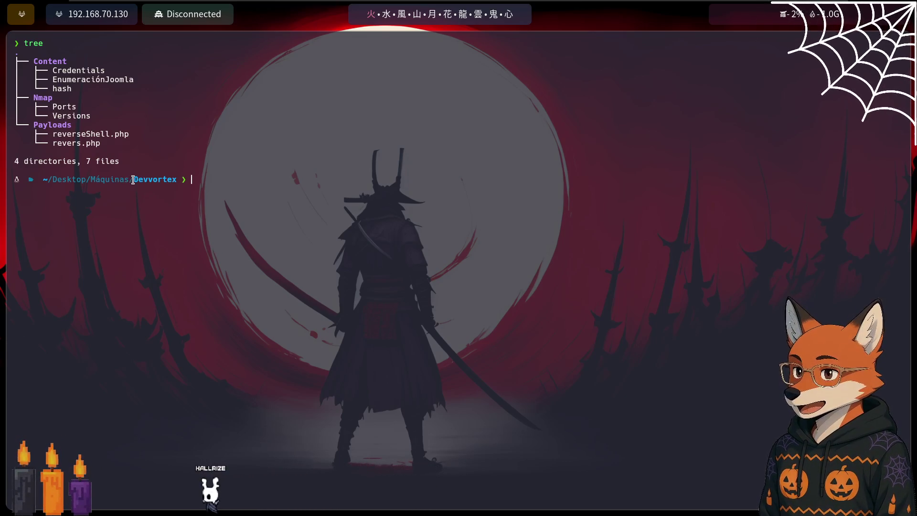
pyautogui.moveTo(150, 178); pyautogui.dragTo(180, 180)
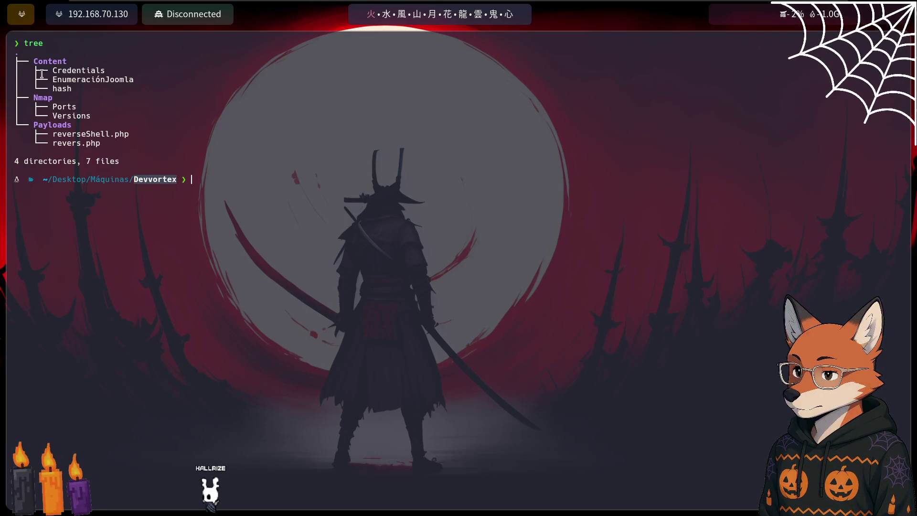
pyautogui.click(19, 51)
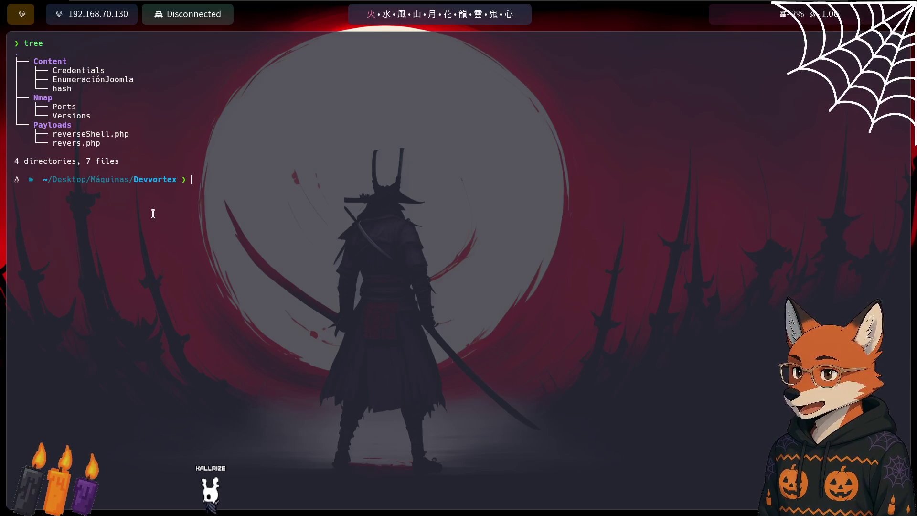
pyautogui.moveTo(33, 62); pyautogui.dragTo(71, 62)
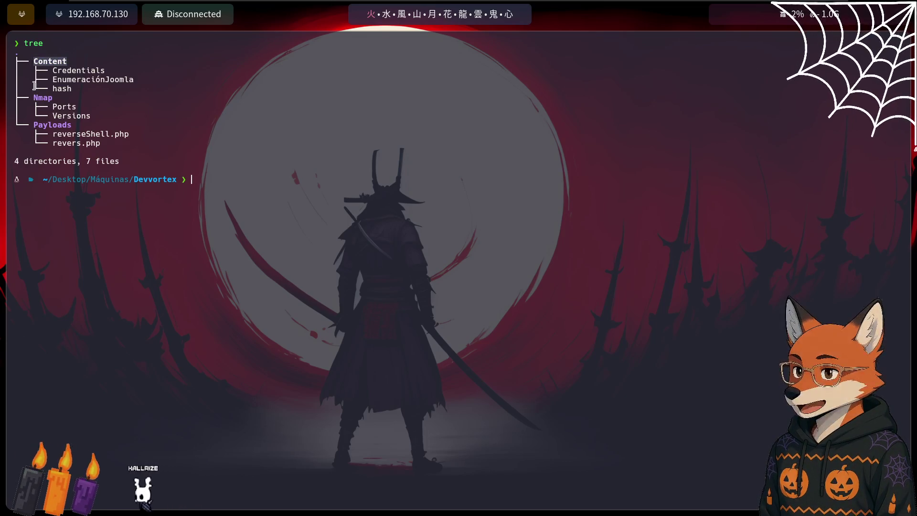
pyautogui.moveTo(35, 95); pyautogui.dragTo(65, 98)
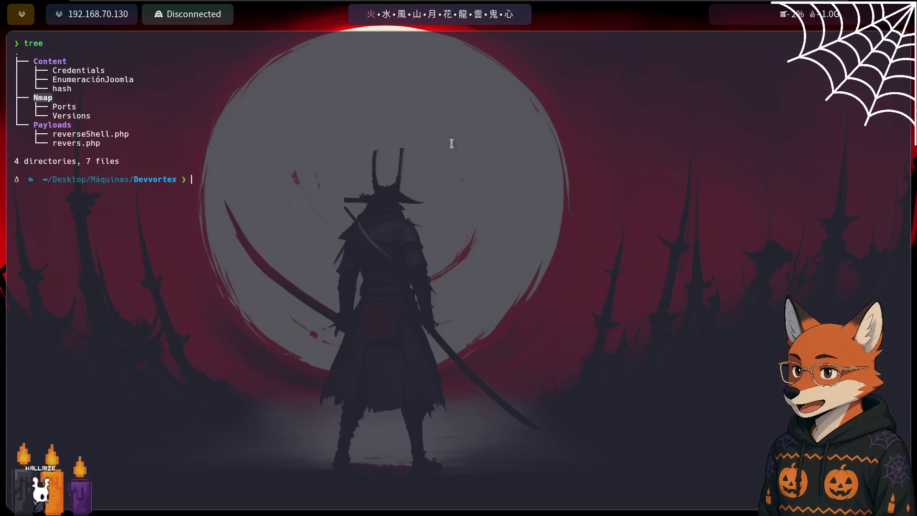
pyautogui.hotkey('alt', 'Tab')
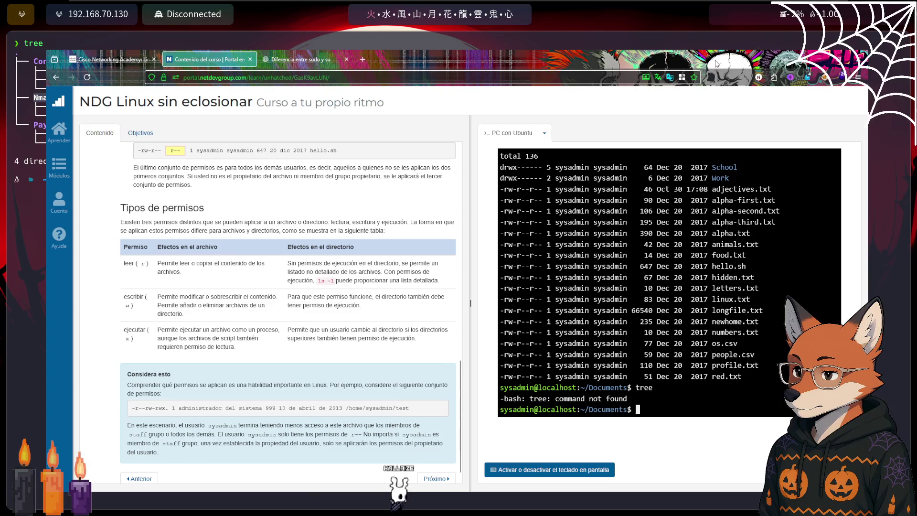
# Show the lesson in English and highlight sysadmin, staff and others' rwx in the example
pyautogui.click(669, 78)
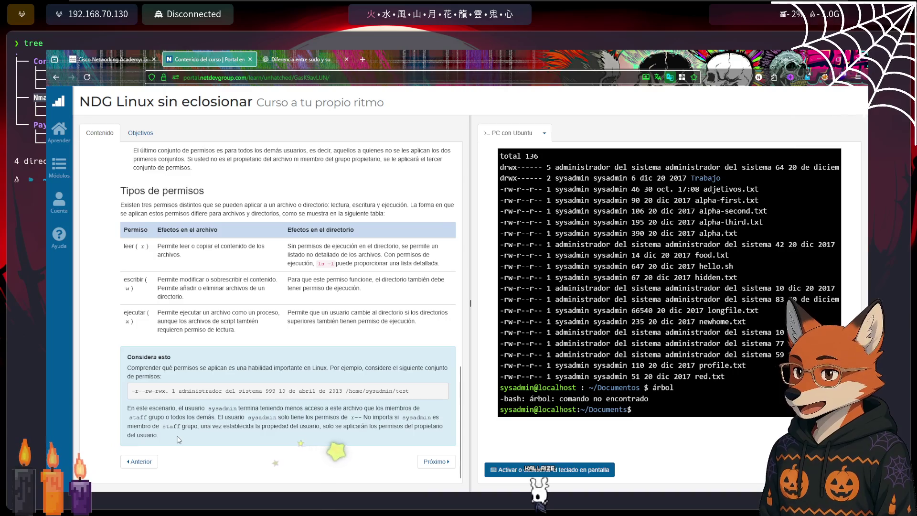
pyautogui.moveTo(158, 435); pyautogui.dragTo(137, 408)
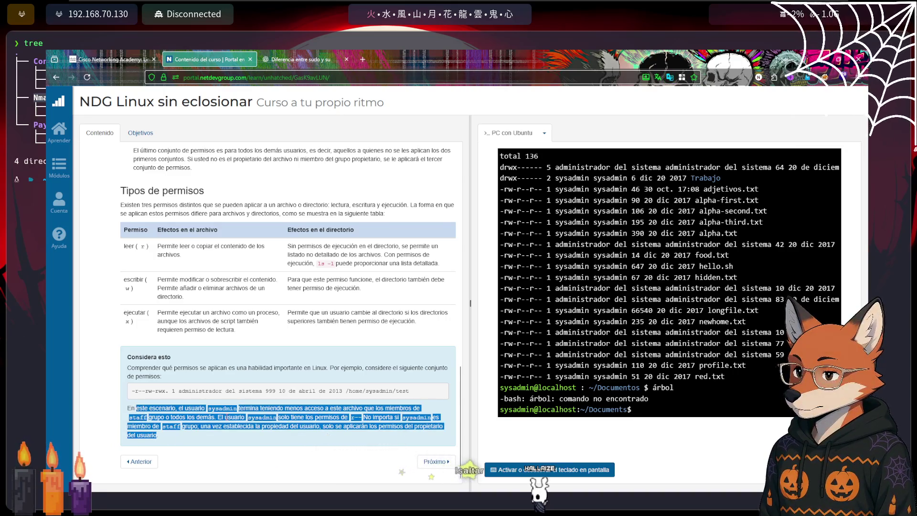
pyautogui.click(286, 409)
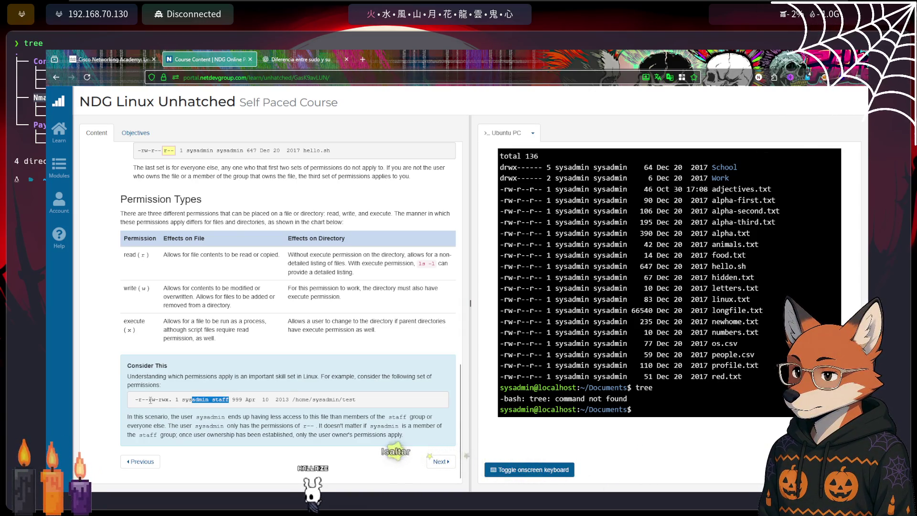
pyautogui.doubleClick(224, 399)
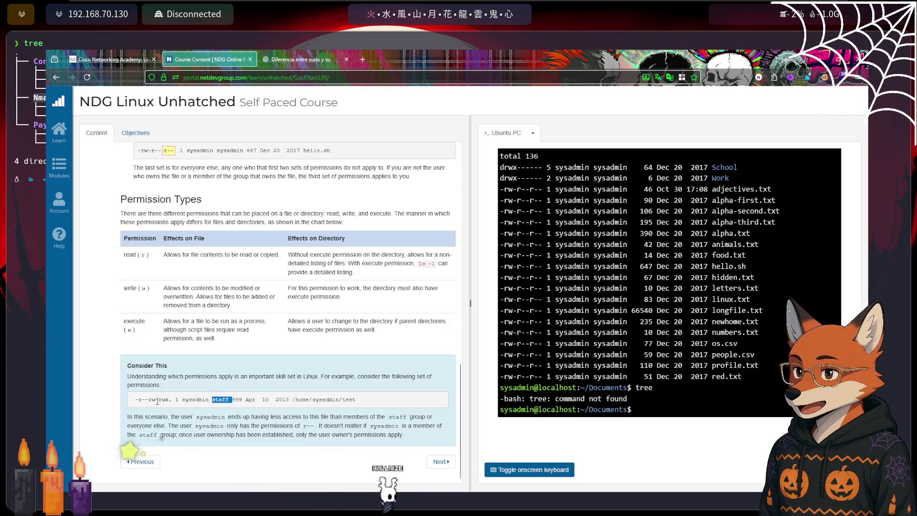
pyautogui.doubleClick(189, 399)
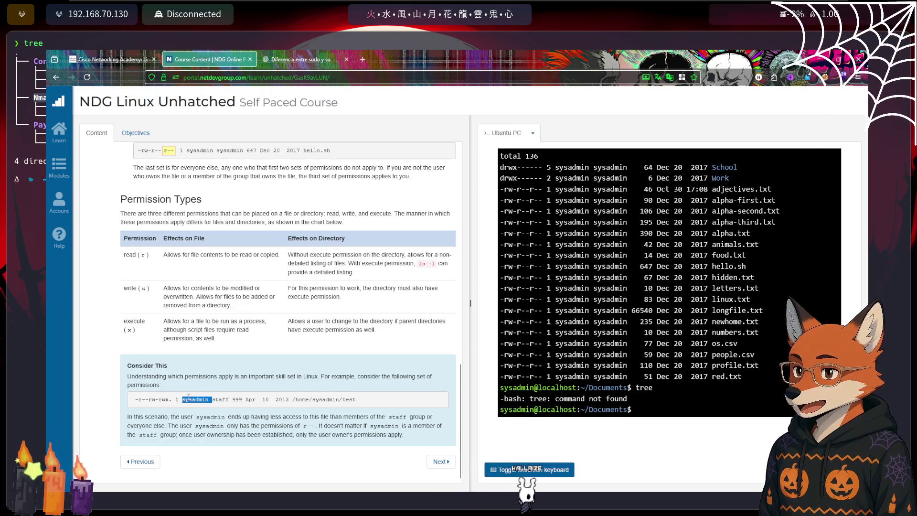
pyautogui.doubleClick(223, 400)
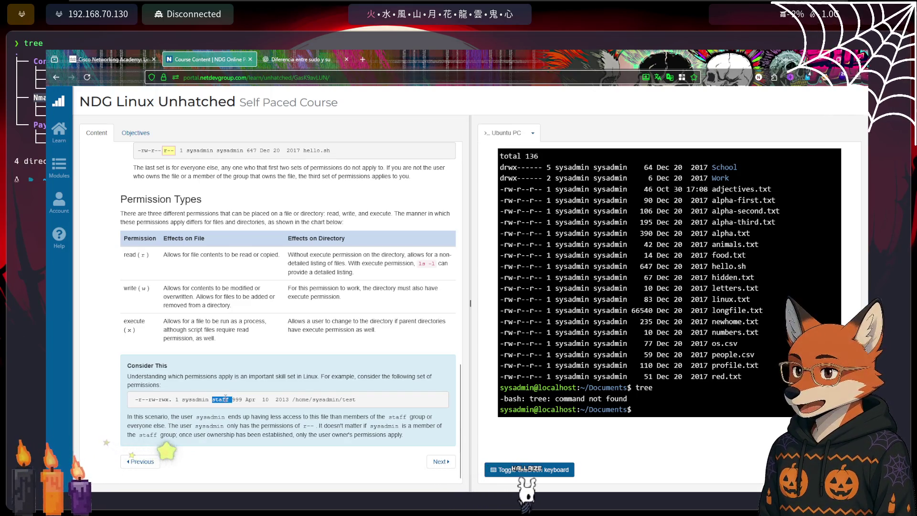
pyautogui.moveTo(159, 401); pyautogui.dragTo(189, 400)
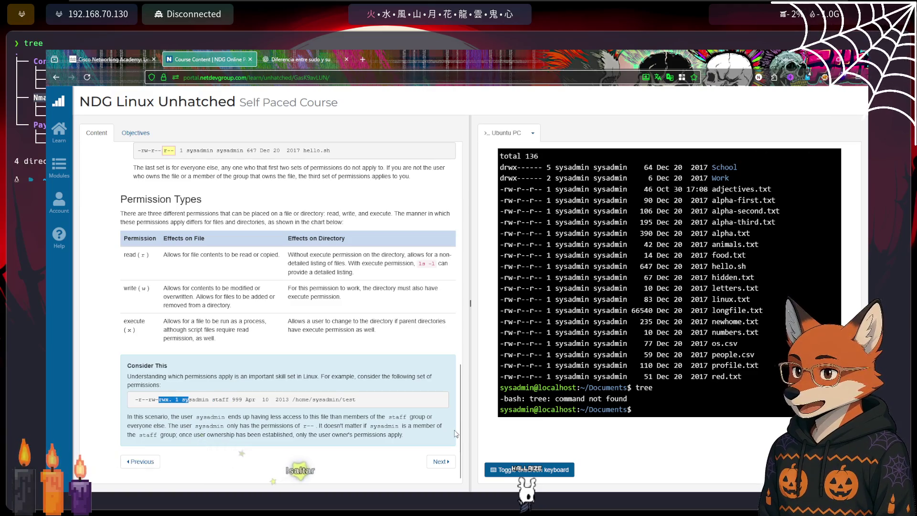
# Highlight sysadmin as owner of red.txt in the practice terminal listing
pyautogui.click(611, 127)
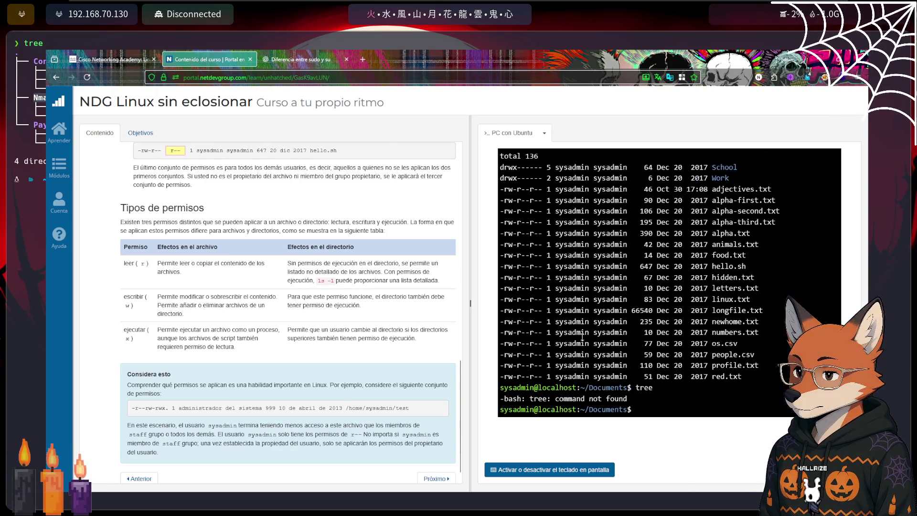
pyautogui.tripleClick(566, 376)
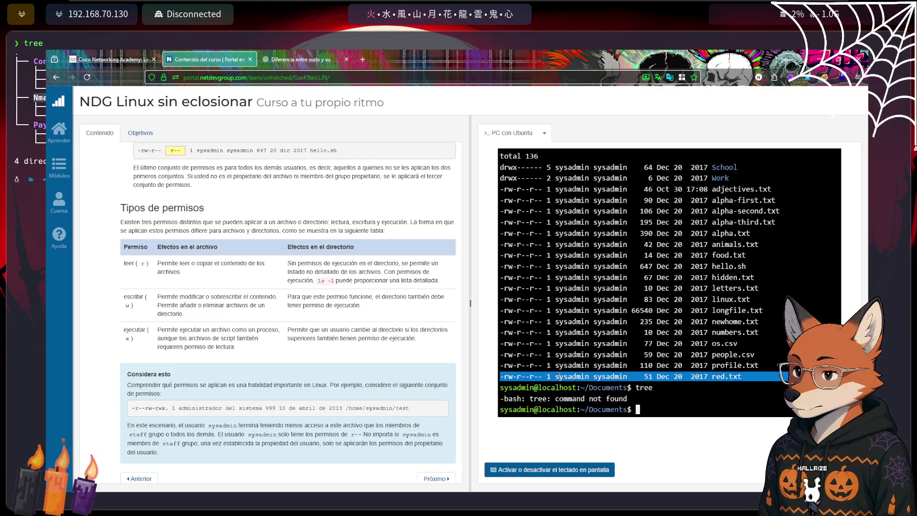
pyautogui.doubleClick(563, 376)
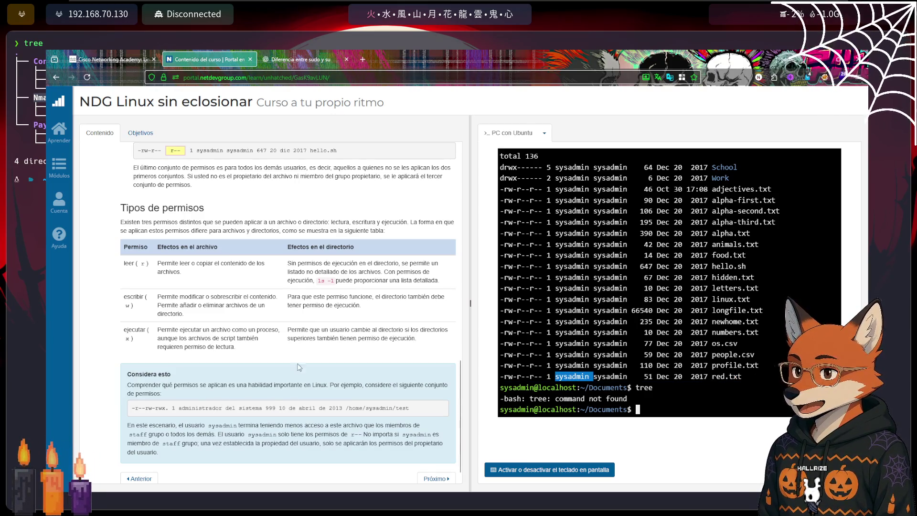
# Re-highlight sysadmin, staff and rwx in the example line, then translate the page to Spanish
pyautogui.click(669, 77)
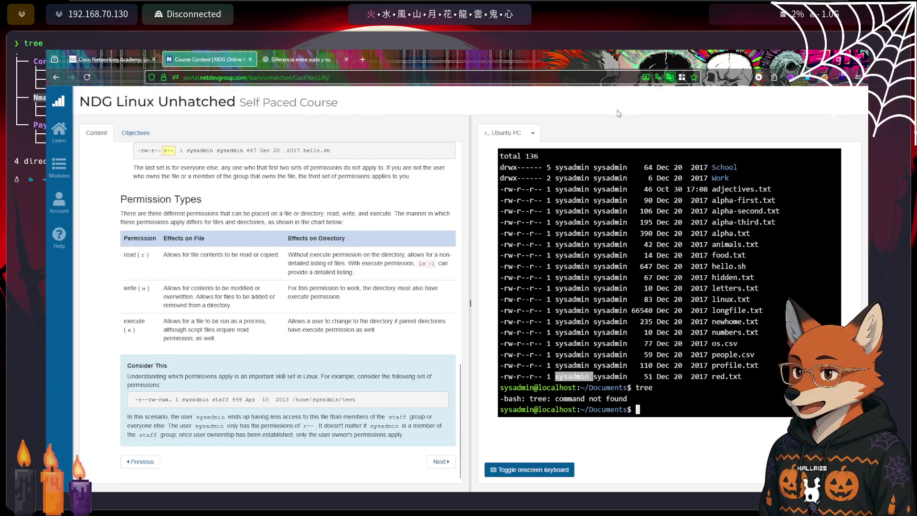
pyautogui.tripleClick(221, 400)
pyautogui.click(221, 400)
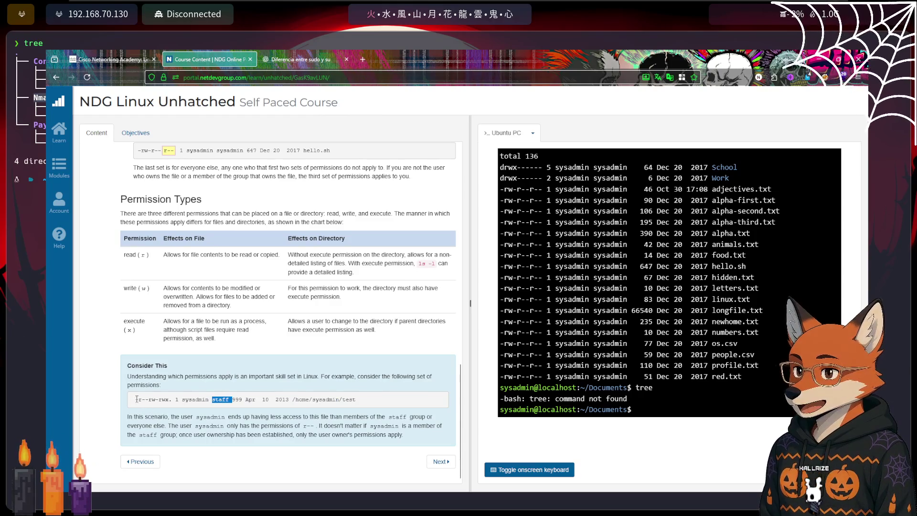
pyautogui.doubleClick(195, 399)
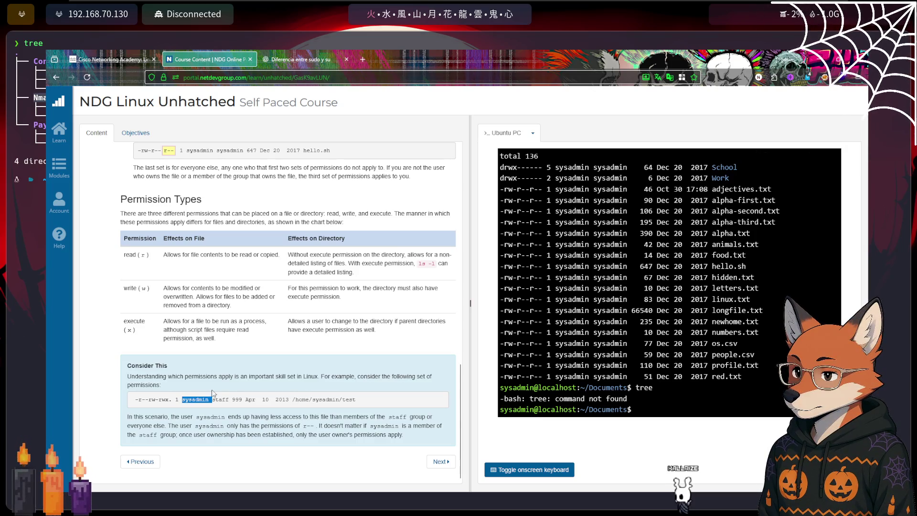
pyautogui.click(186, 399)
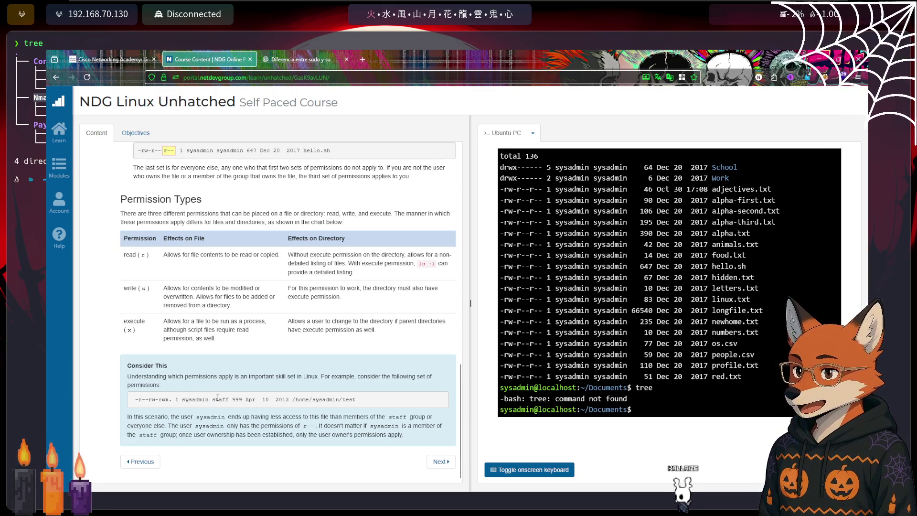
pyautogui.click(156, 399)
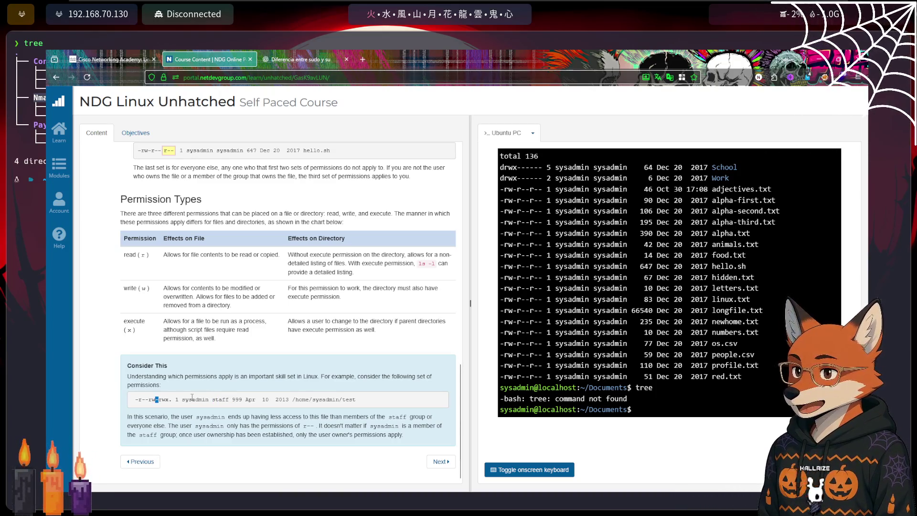
pyautogui.doubleClick(193, 398)
pyautogui.doubleClick(221, 399)
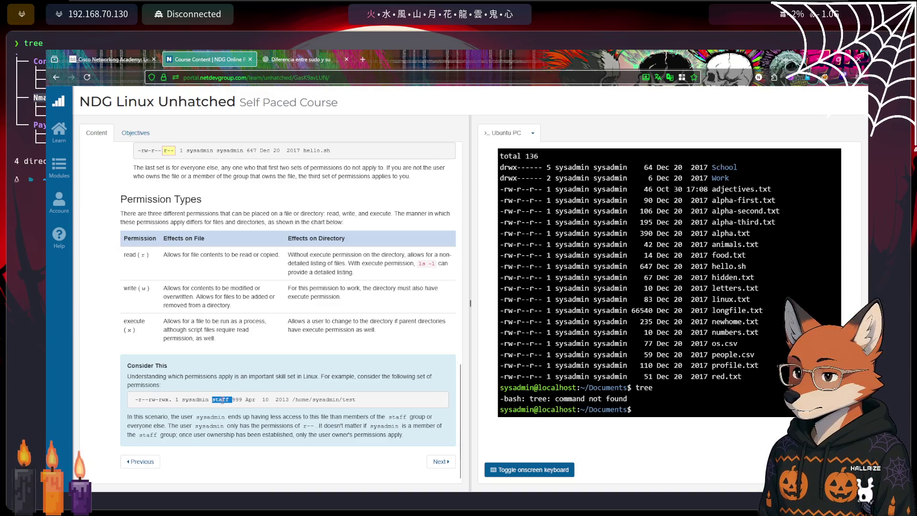
pyautogui.moveTo(160, 399); pyautogui.dragTo(179, 399)
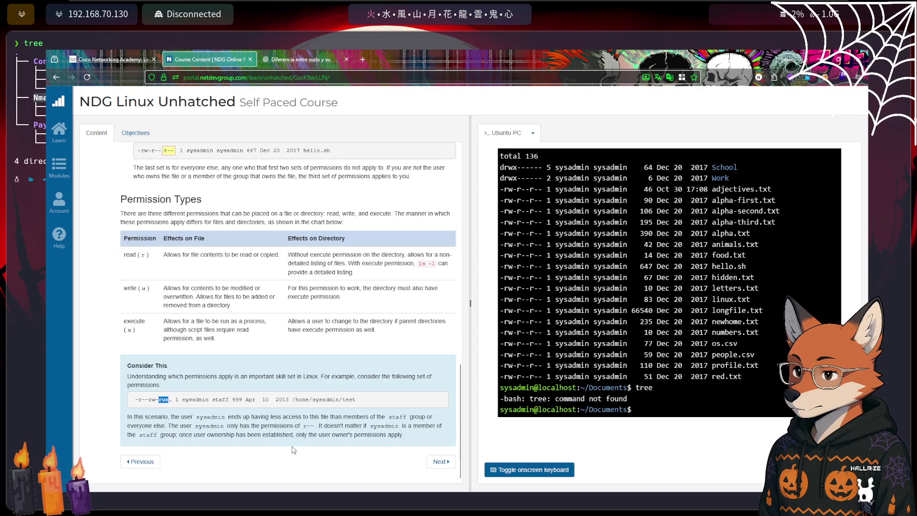
pyautogui.click(670, 77)
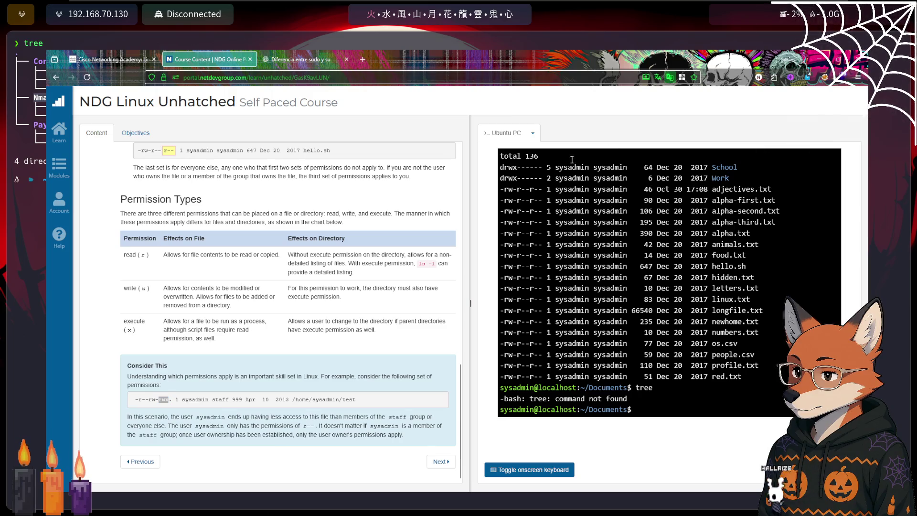
pyautogui.scroll(-1, 420, 463)
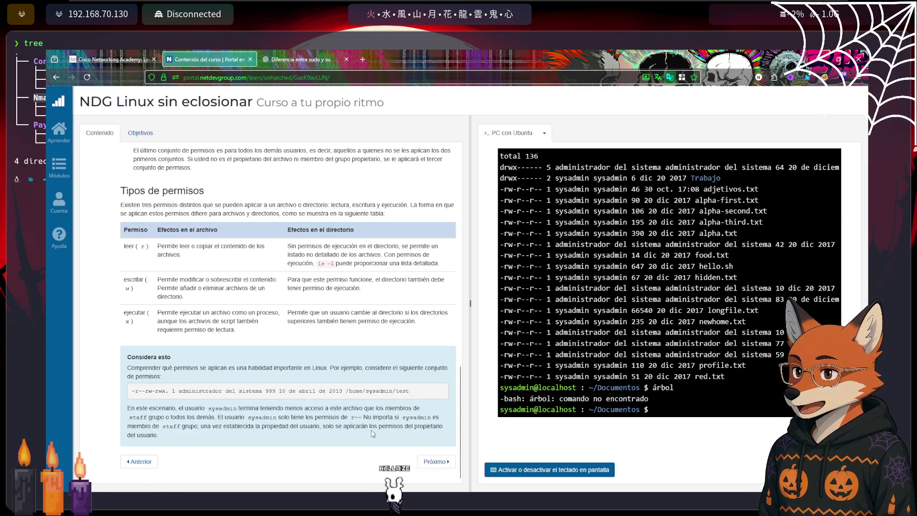
# Advance to lesson section 8, 'Cambiar permisos de archivo'
pyautogui.click(435, 461)
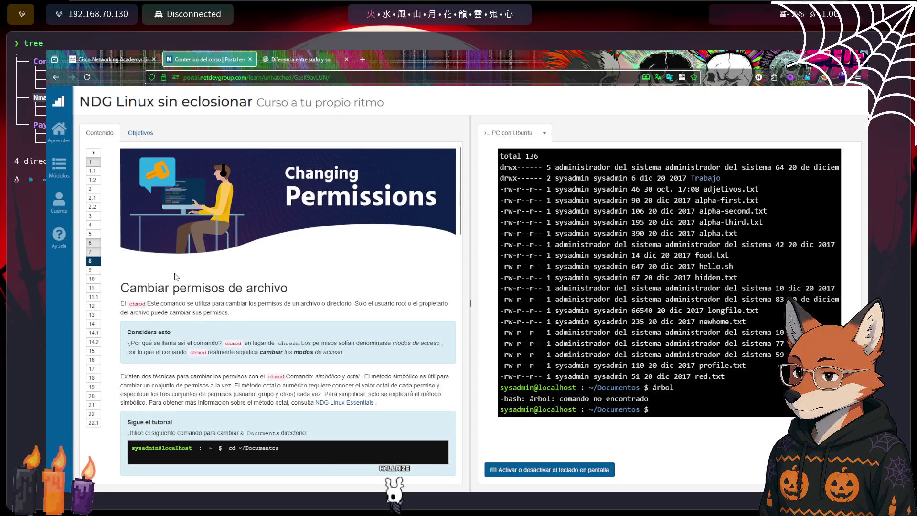
# Scroll through section 8 to its chmod u+x hello.sh example
pyautogui.scroll(-3, 237, 281)
pyautogui.scroll(-12, 237, 279)
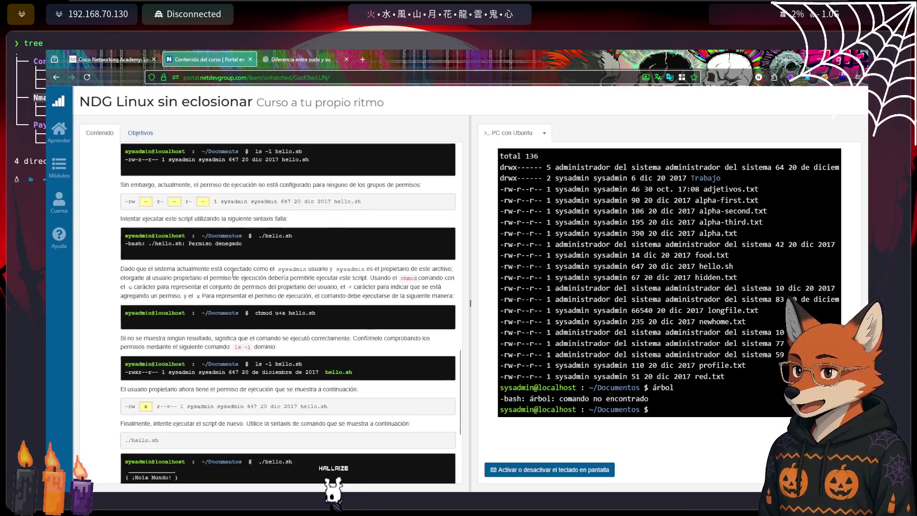
pyautogui.scroll(15, 233, 274)
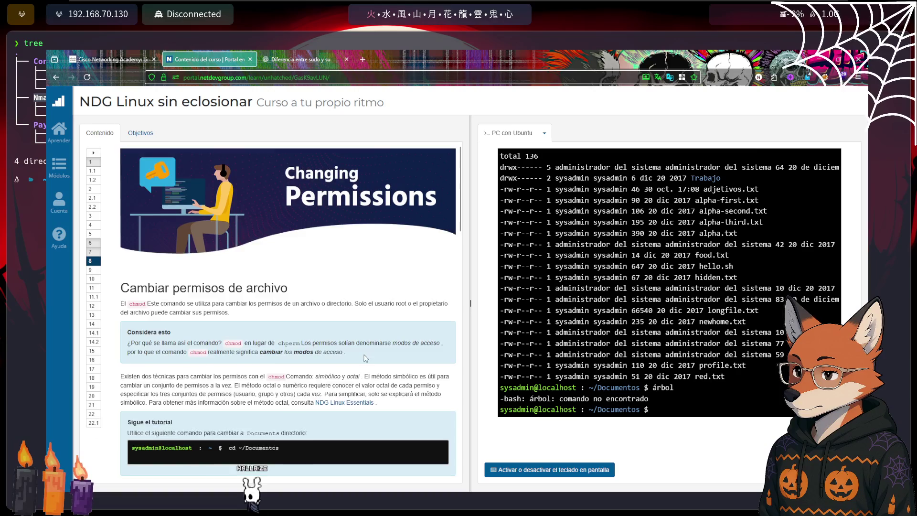
# Read the chmod symbolic-method lesson, then focus the lab terminal showing the ~/Documents listing
pyautogui.scroll(-1, 366, 358)
pyautogui.scroll(-1, 353, 348)
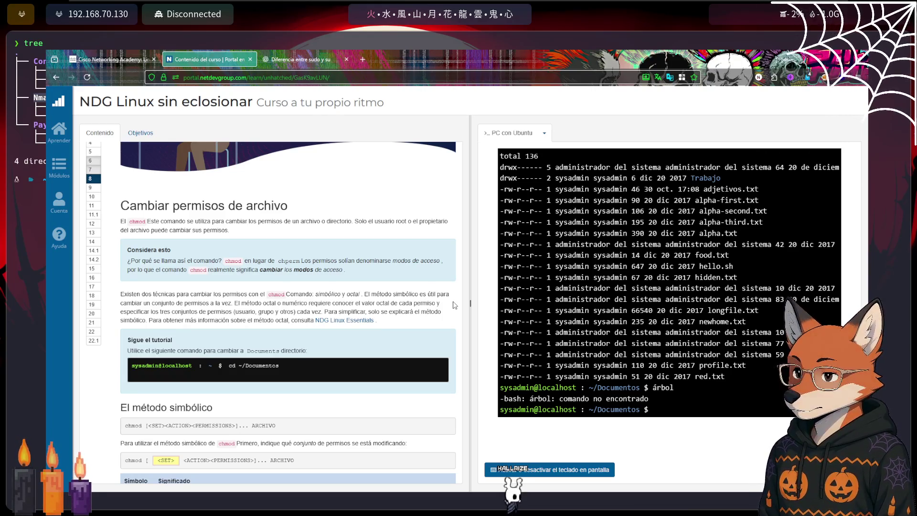
pyautogui.scroll(-3, 258, 319)
pyautogui.scroll(2, 324, 344)
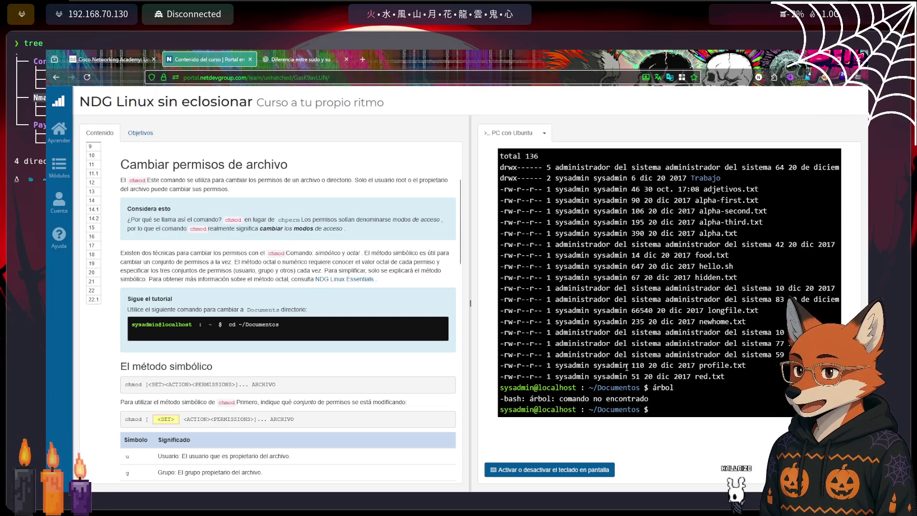
pyautogui.click(675, 405)
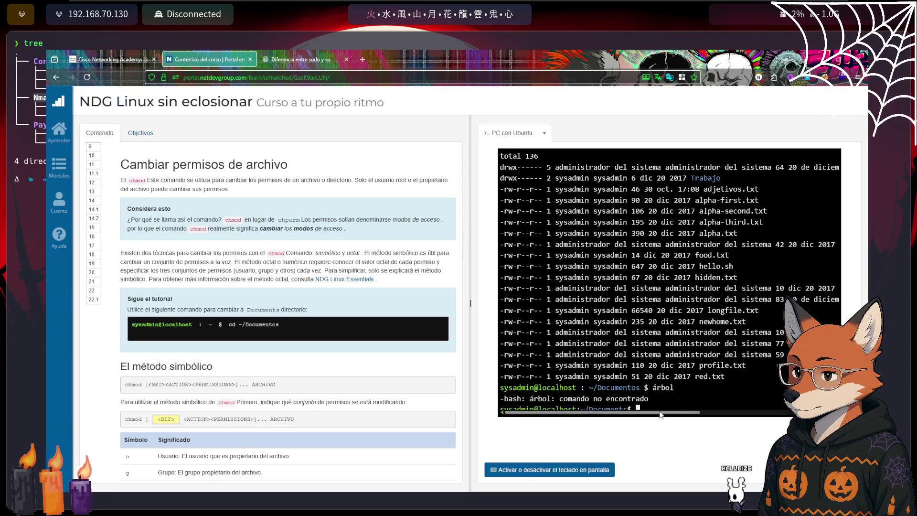
# Reset the PC con Ubuntu lab machine with Reiniciar and minimize the browser
pyautogui.click(543, 133)
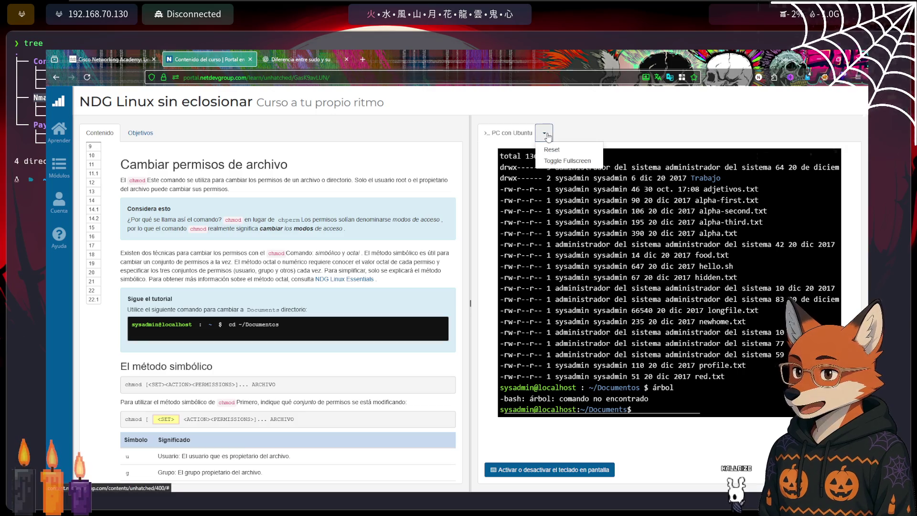
pyautogui.click(554, 152)
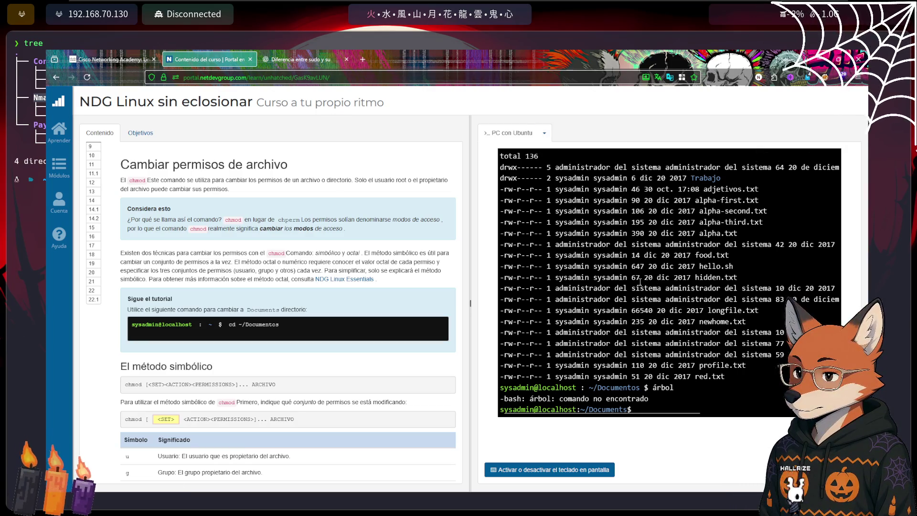
pyautogui.click(544, 133)
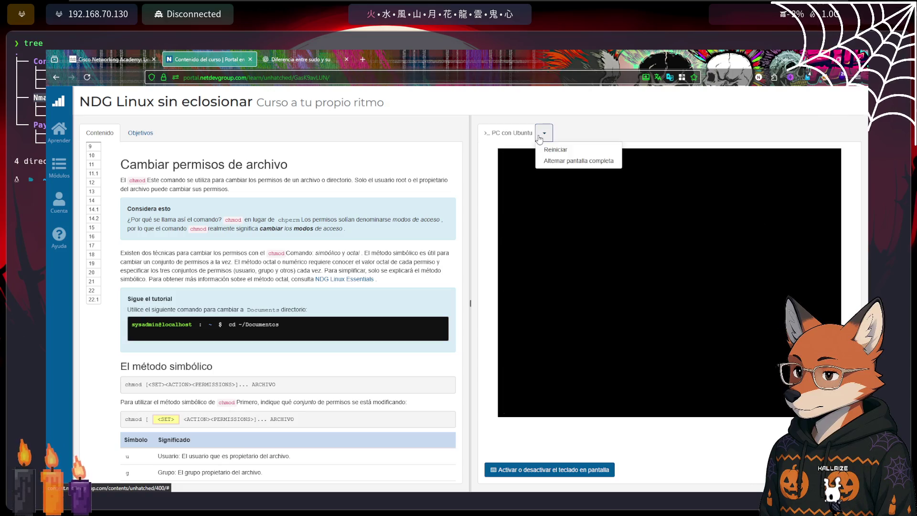
pyautogui.click(593, 232)
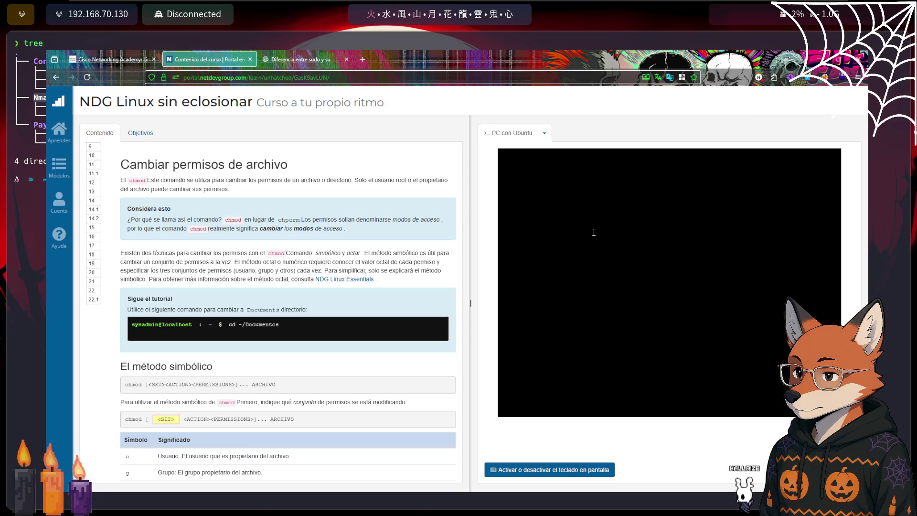
pyautogui.press('super+w')
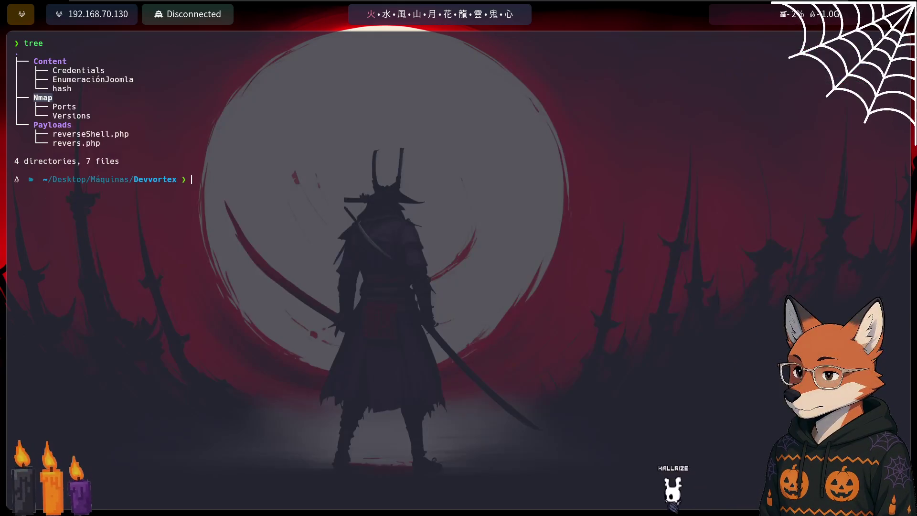
# List the local folder, enter Payloads, and list its files with permissions
pyautogui.write('ls')
pyautogui.press('Return')
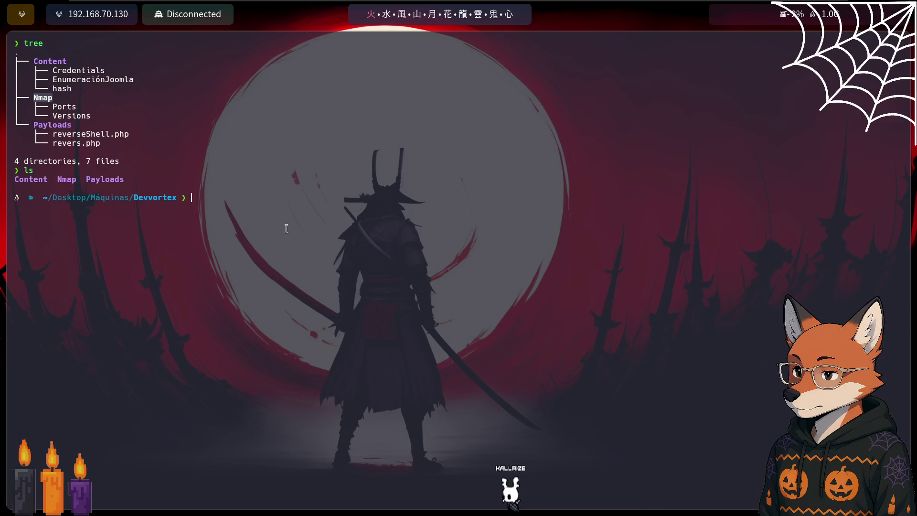
pyautogui.write('cd ')
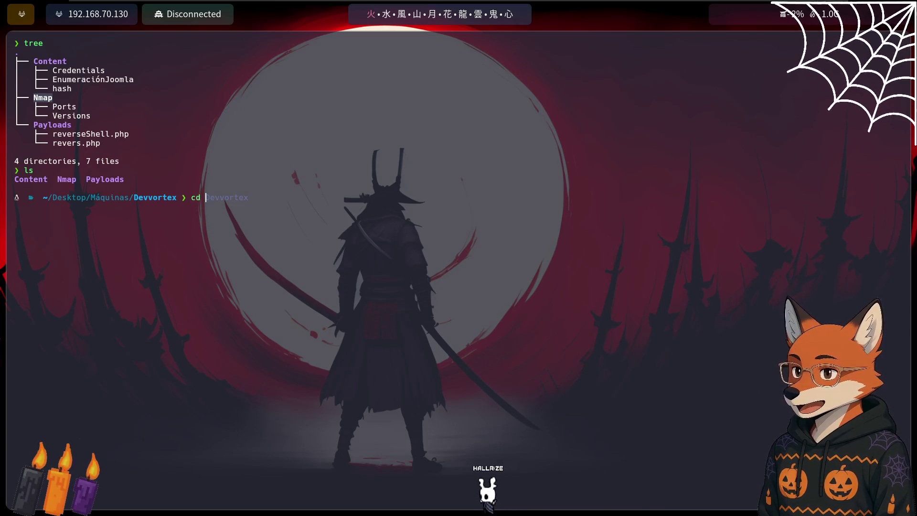
pyautogui.write('Payloads')
pyautogui.press('Return')
pyautogui.write('ls')
pyautogui.press('Return')
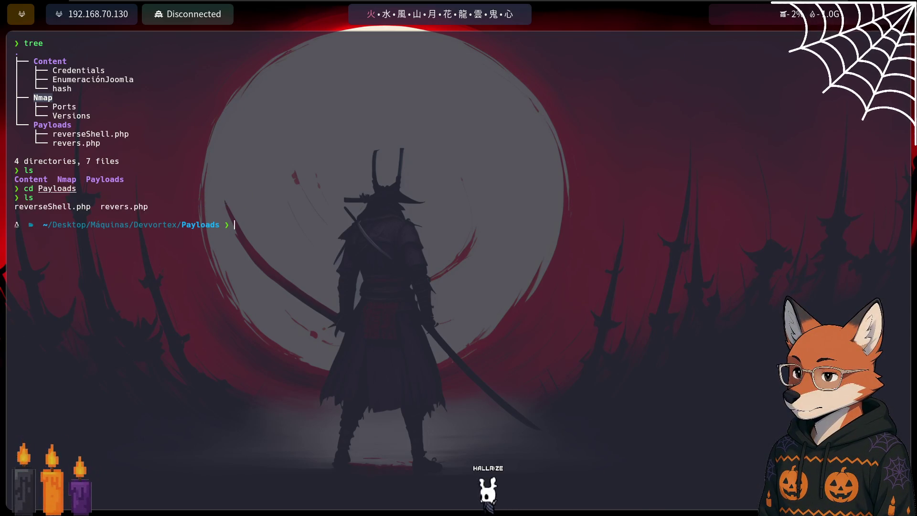
pyautogui.write('ls -l')
pyautogui.press('Return')
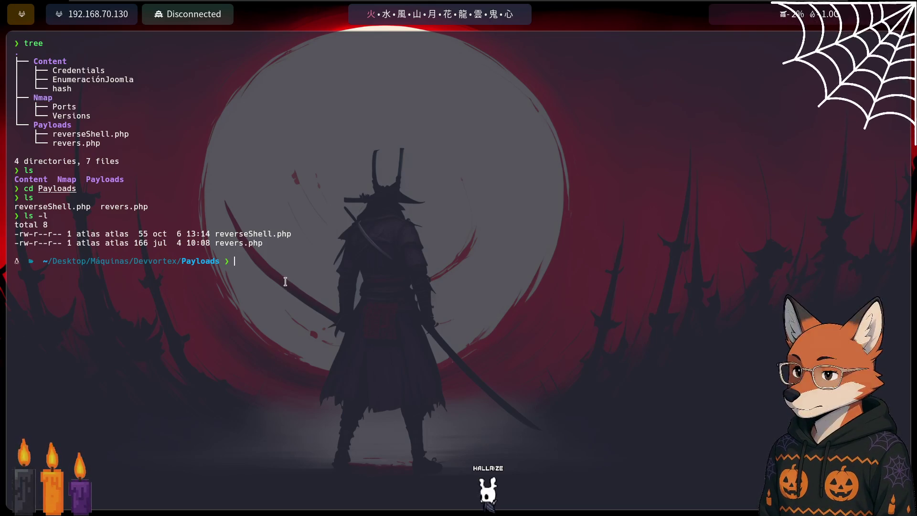
# Make revers.php executable with chmod +x and confirm -rwxr-xr-x using ls -l
pyautogui.write('chmo')
pyautogui.press('BackSpace')
pyautogui.write('d ')
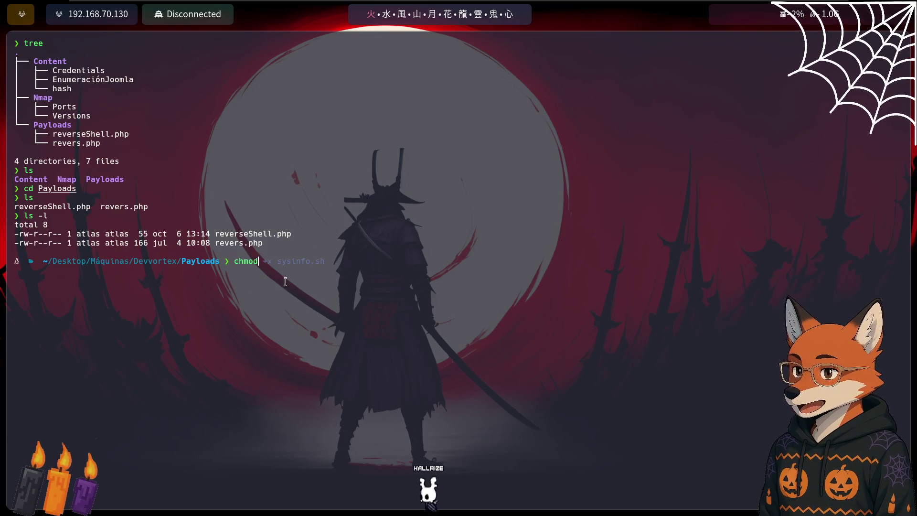
pyautogui.write('+x rev')
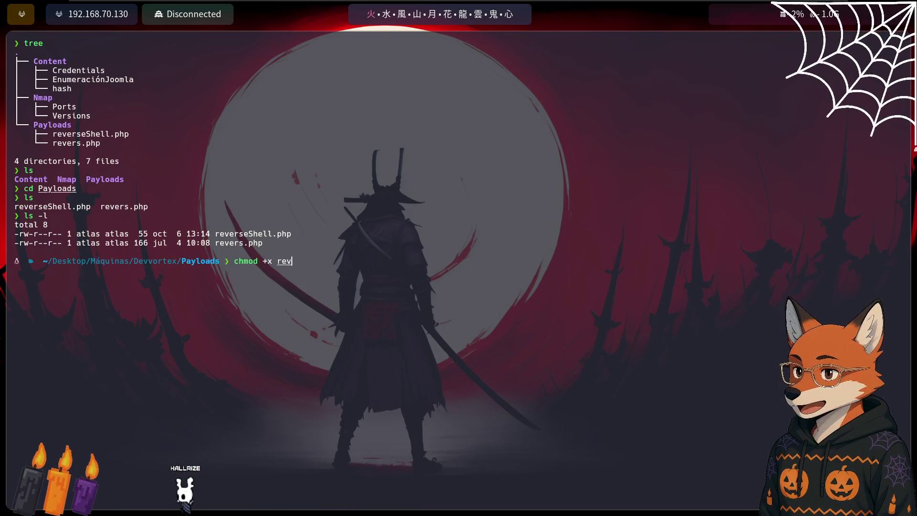
pyautogui.press('Tab')
pyautogui.write('.')
pyautogui.press('Tab')
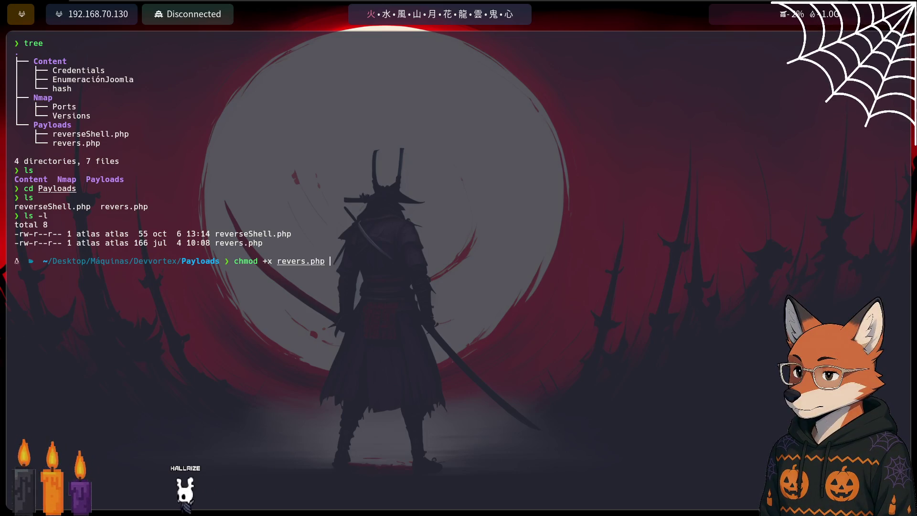
pyautogui.press('Return')
pyautogui.write('ls -l')
pyautogui.press('Return')
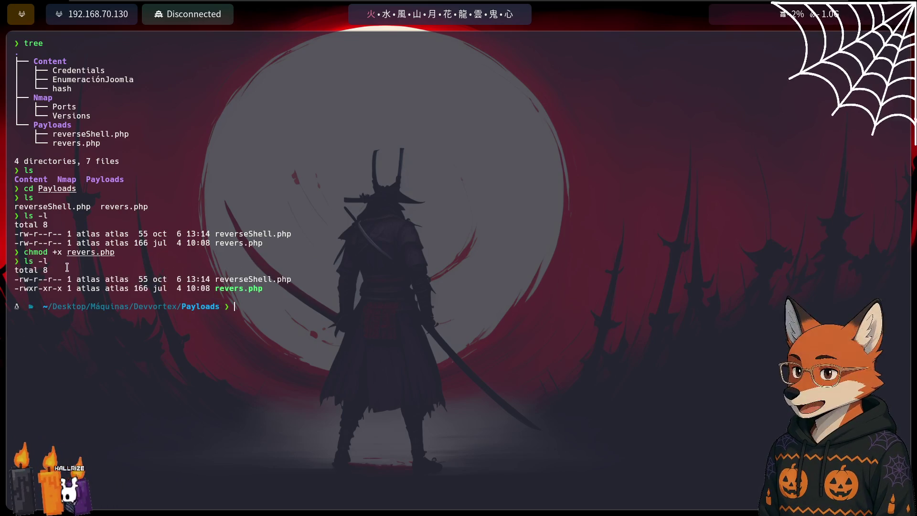
pyautogui.doubleClick(50, 288)
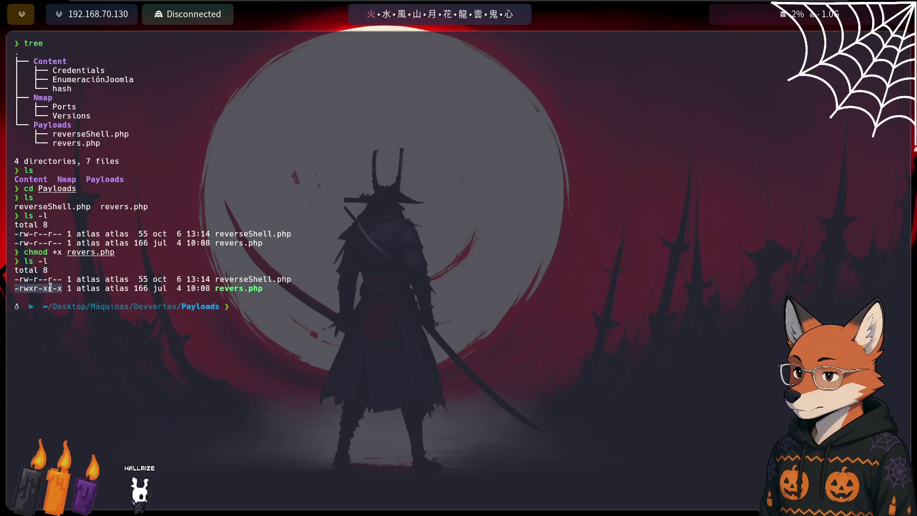
pyautogui.click(280, 309)
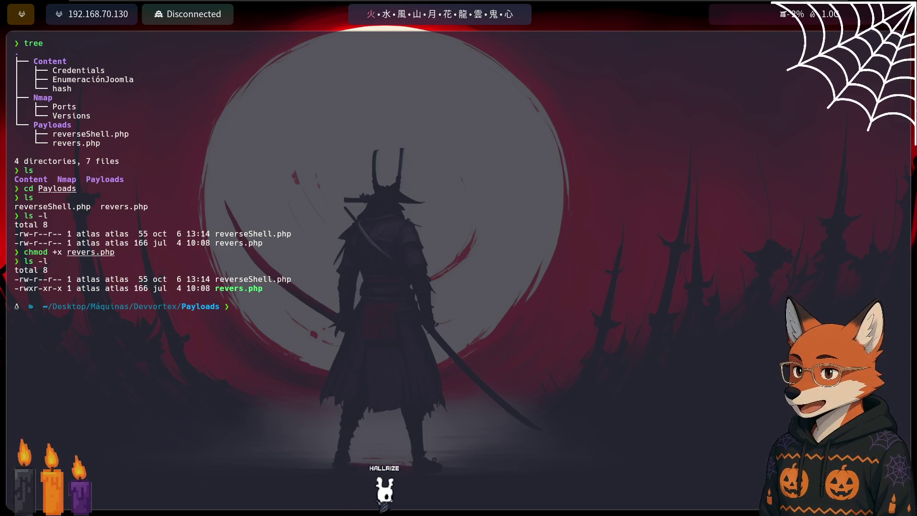
pyautogui.hotkey('alt', 'Tab')
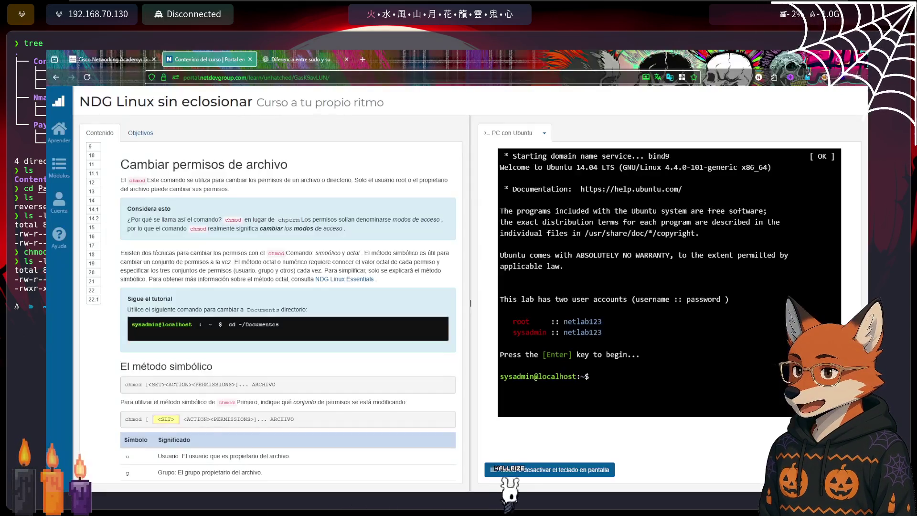
# Back in the terminal, remove execute permission from revers.php with chmod -x
pyautogui.hotkey('alt', 'Tab')
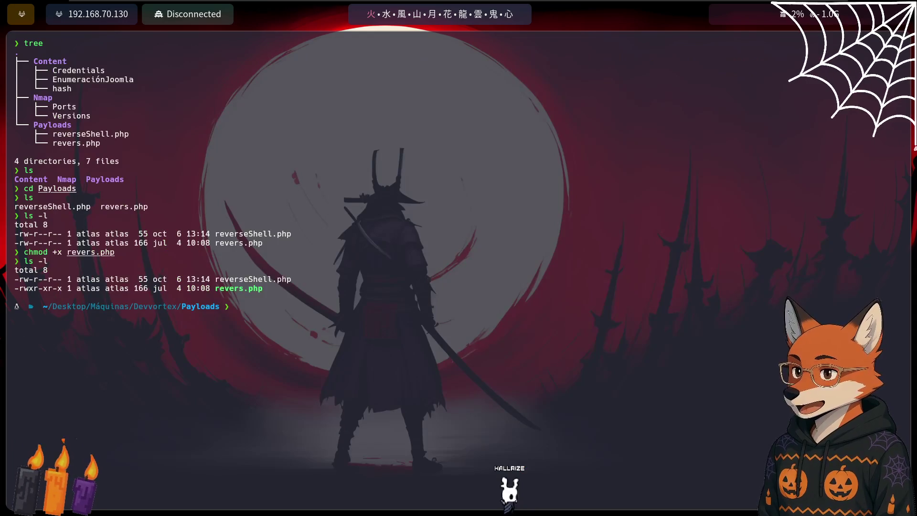
pyautogui.write('cd')
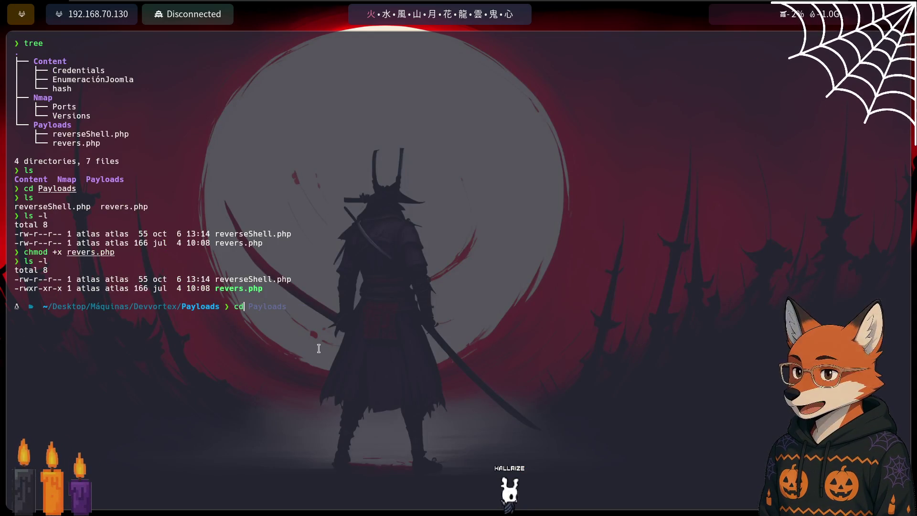
pyautogui.press('BackSpace')
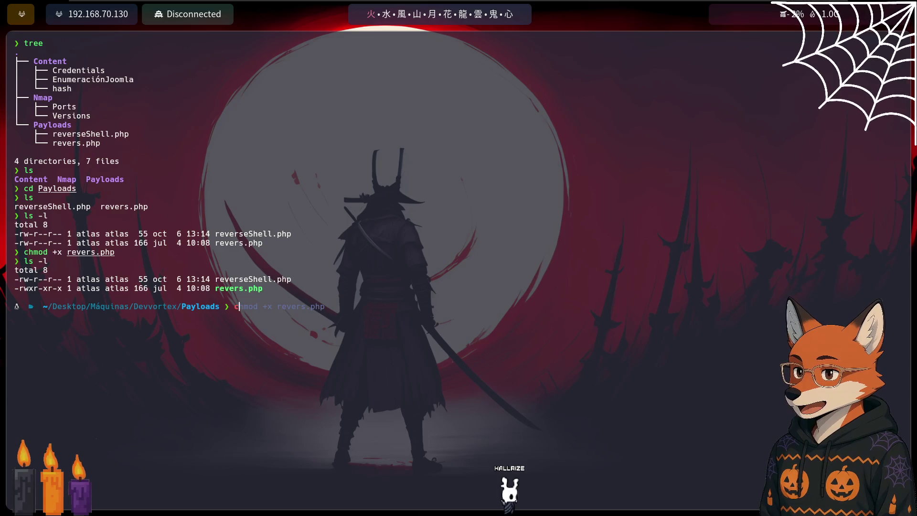
pyautogui.write('hmod ')
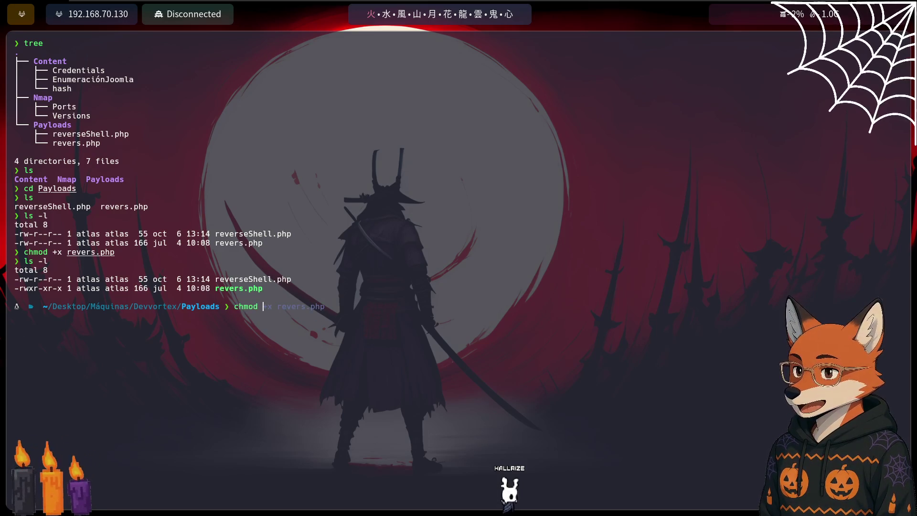
pyautogui.write('-x revers.php')
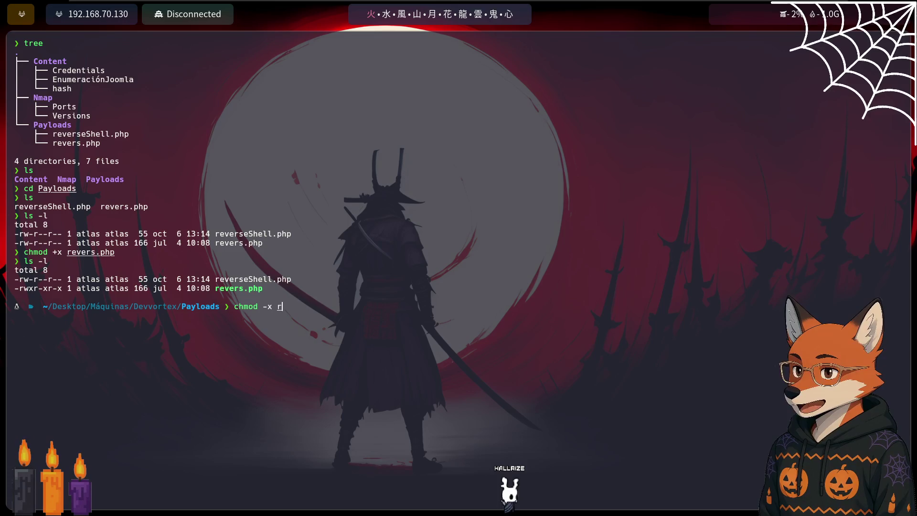
pyautogui.press('Return')
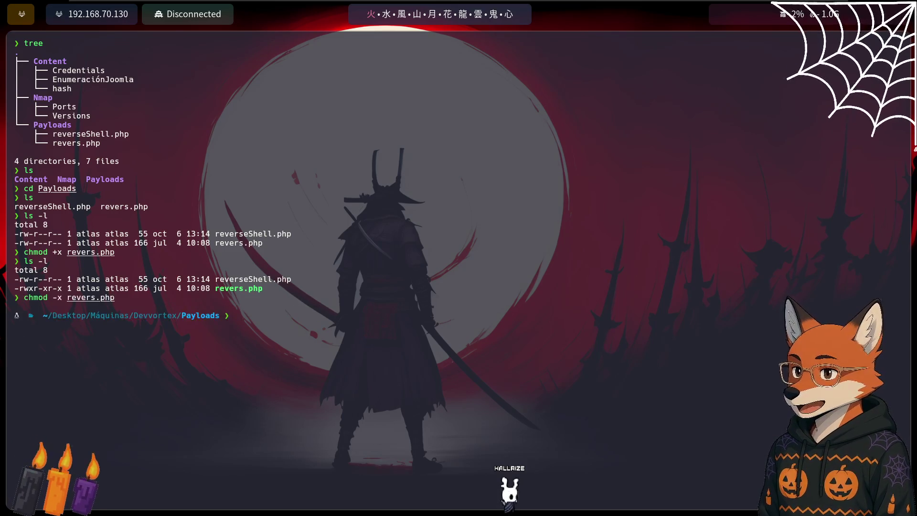
# List the Payloads files with ls and ls -l, confirming both show -rw-r--r--
pyautogui.write('ls')
pyautogui.press('Return')
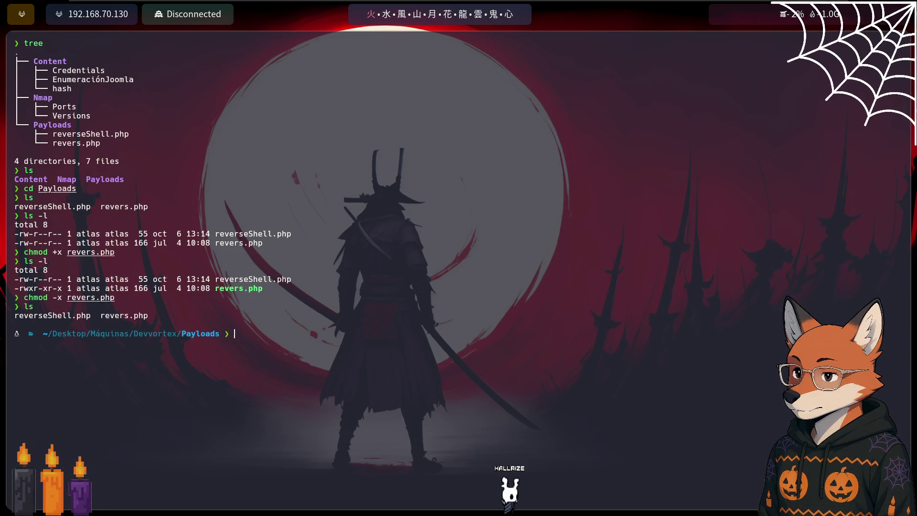
pyautogui.write('ls -l')
pyautogui.press('Return')
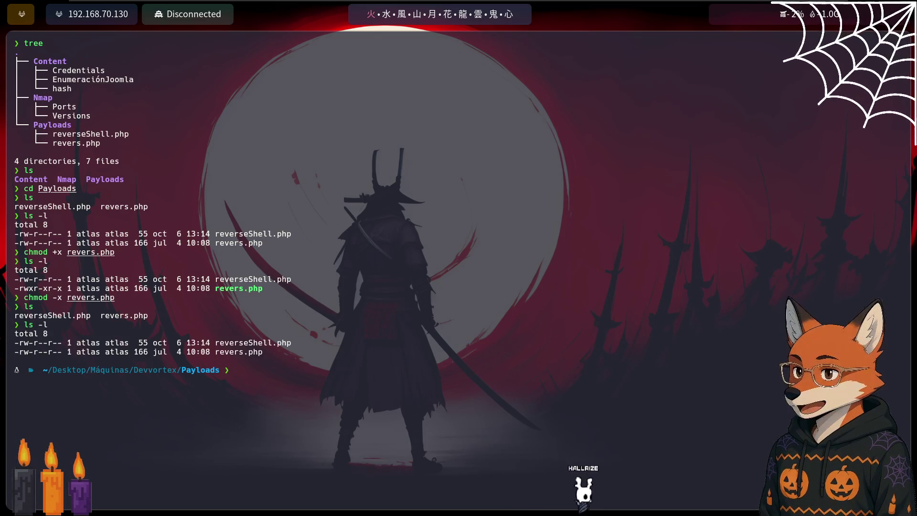